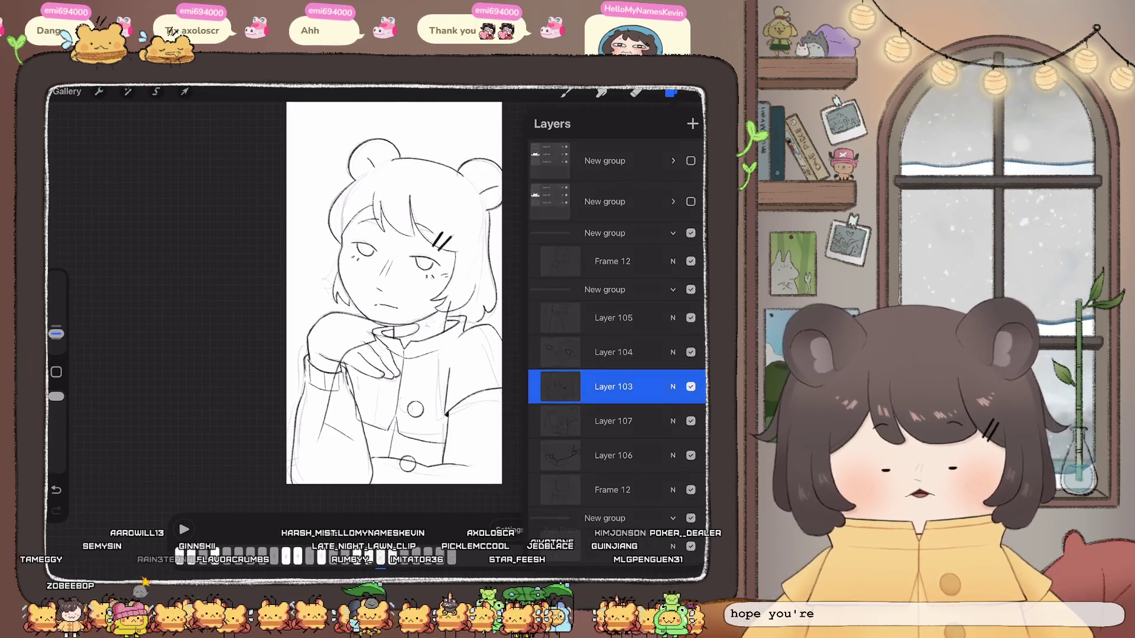
# Step: Hide the layer list and zoom in so the girl's face sketch fills the canvas
pyautogui.click(670, 93)
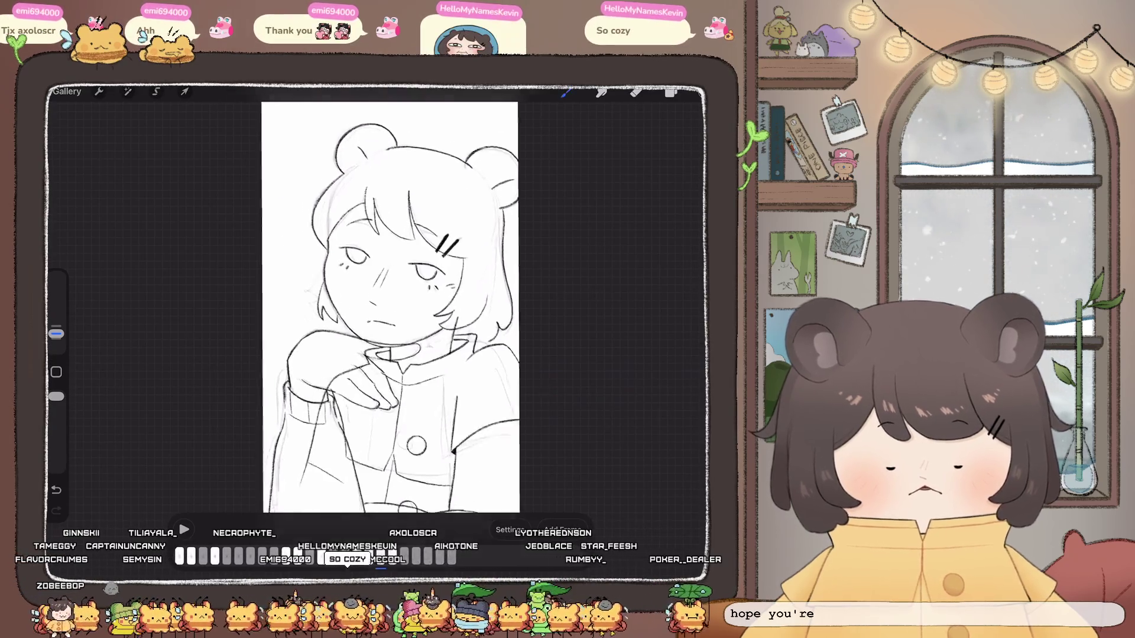
pyautogui.scroll(2, 402, 308)
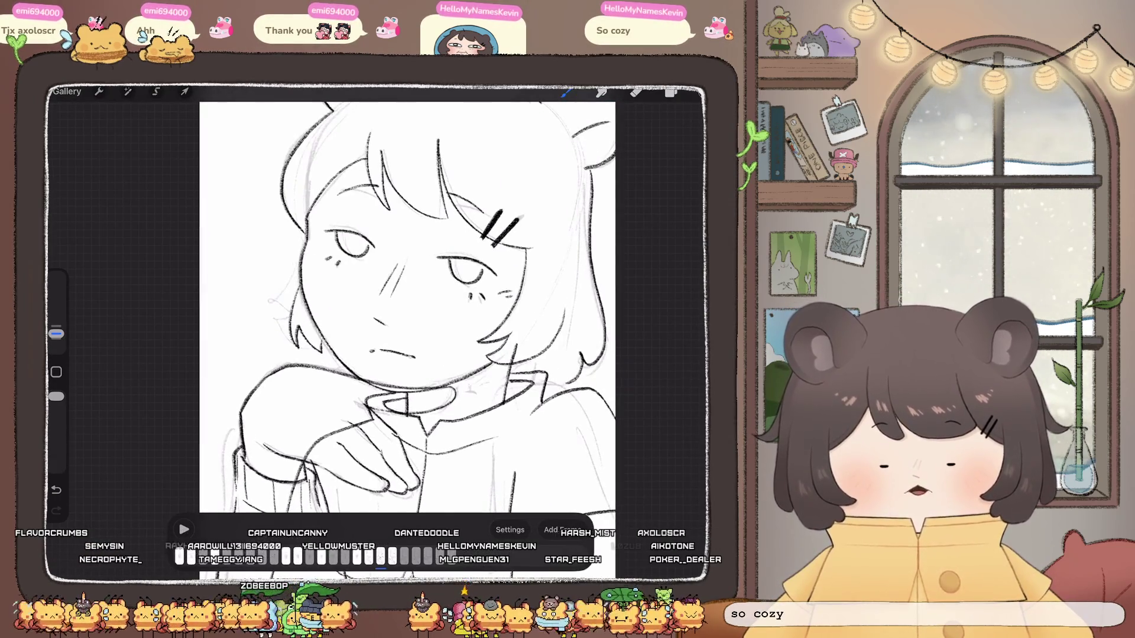
pyautogui.click(670, 93)
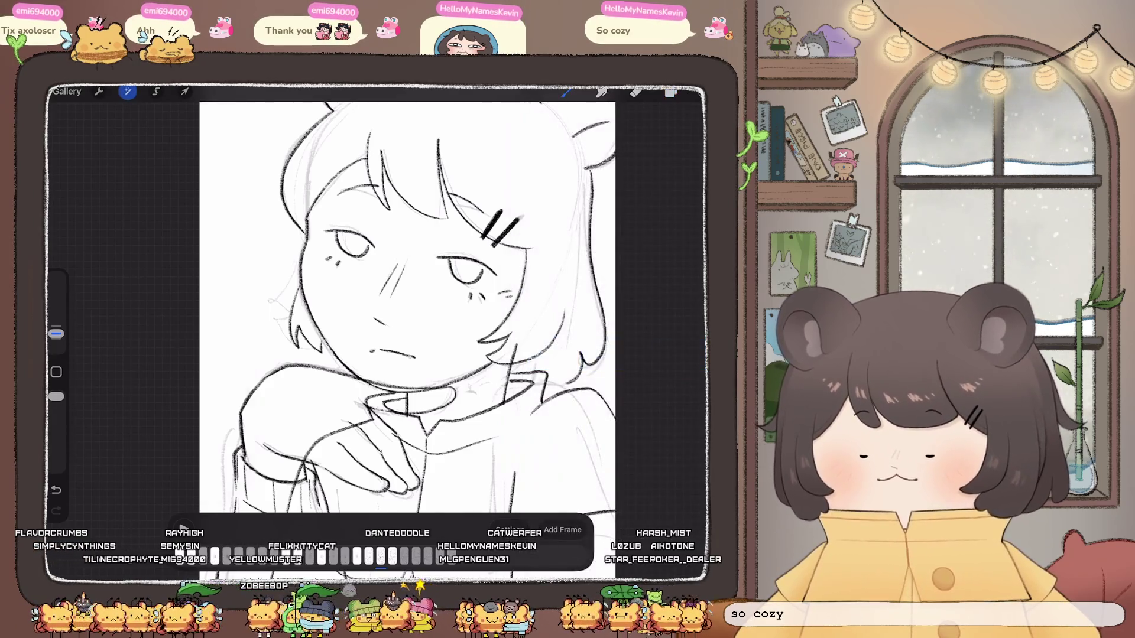
# Step: Nudge the face's left outline with Liquify Push, then reopen the layer list
pyautogui.click(128, 91)
pyautogui.click(100, 449)
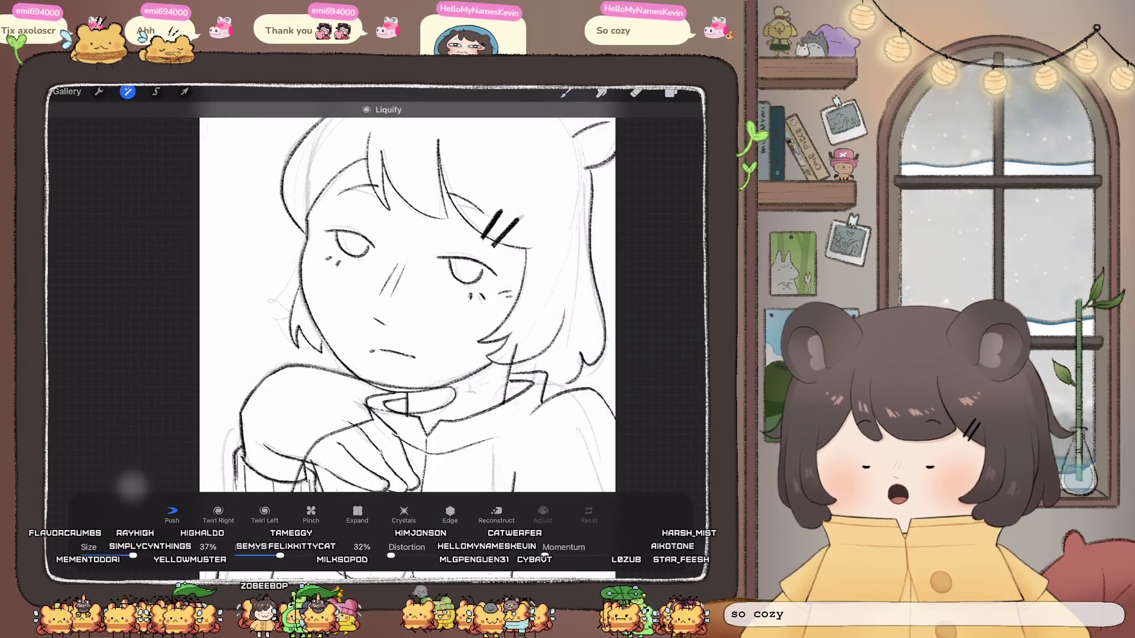
pyautogui.moveTo(313, 319); pyautogui.dragTo(331, 355)
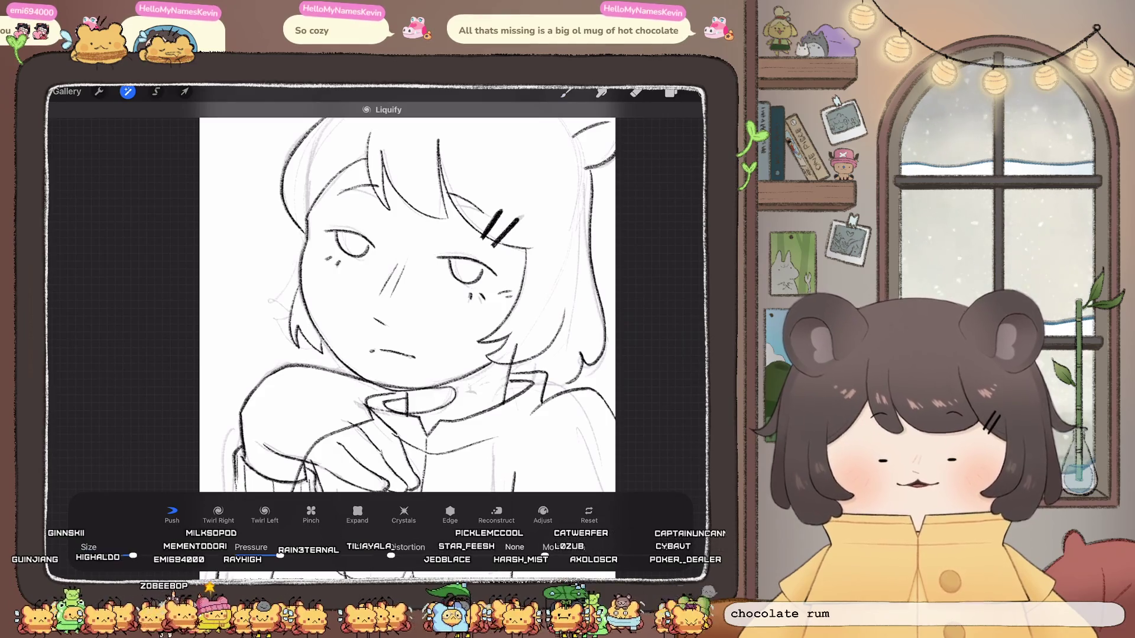
pyautogui.click(670, 93)
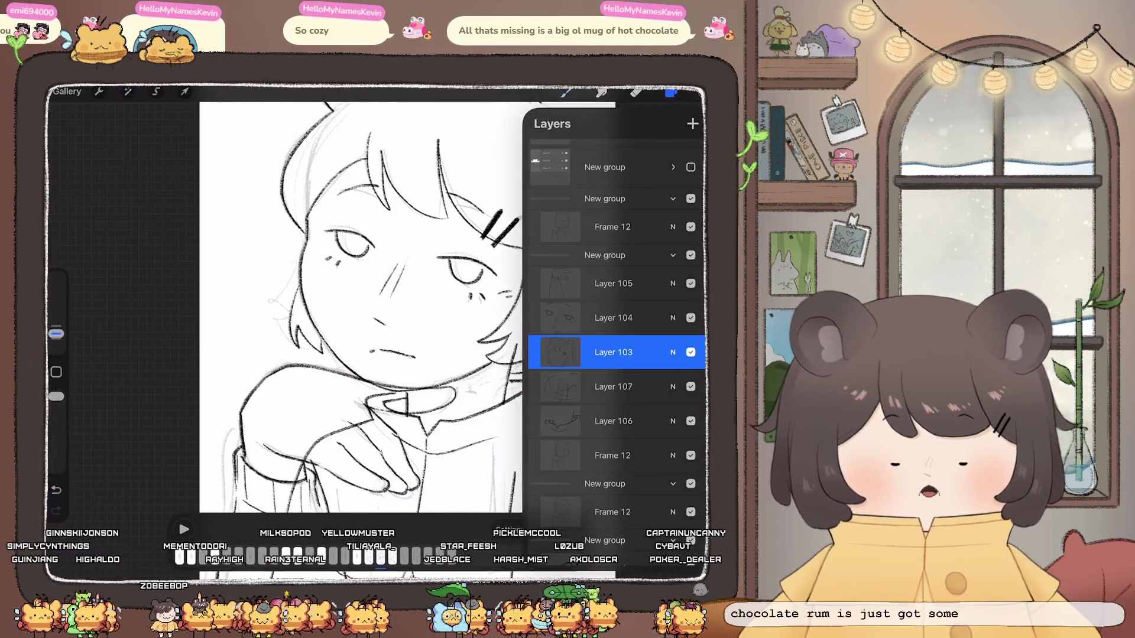
# Step: Select Layer 104 and erase the closed-eye strokes on both eyes
pyautogui.click(614, 318)
pyautogui.scroll(5, 390, 308)
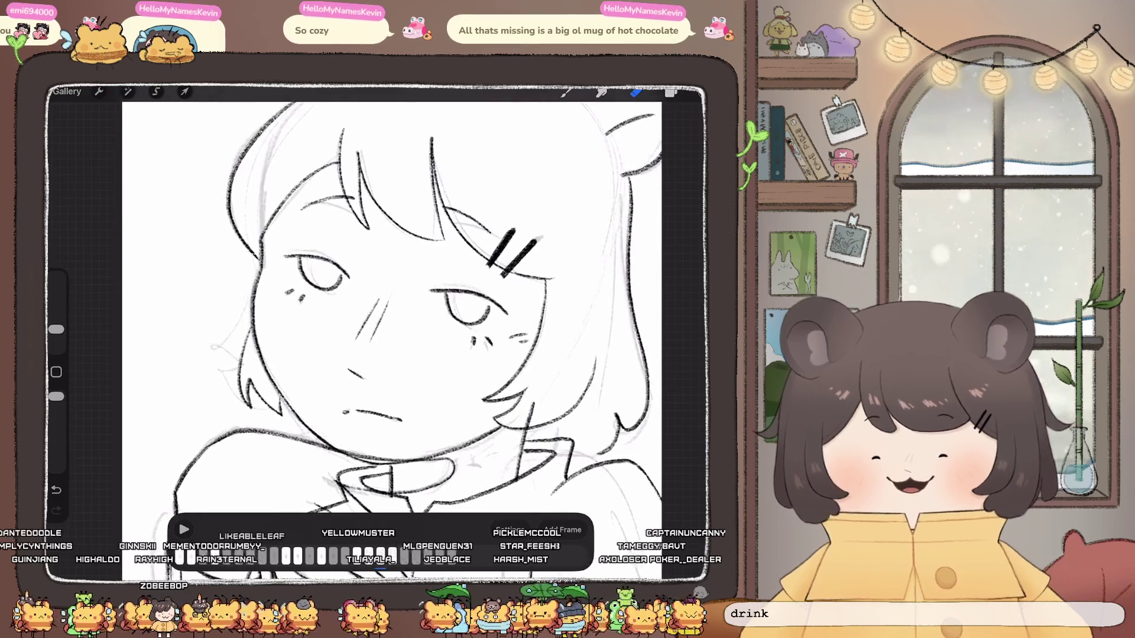
pyautogui.moveTo(306, 285); pyautogui.dragTo(342, 277)
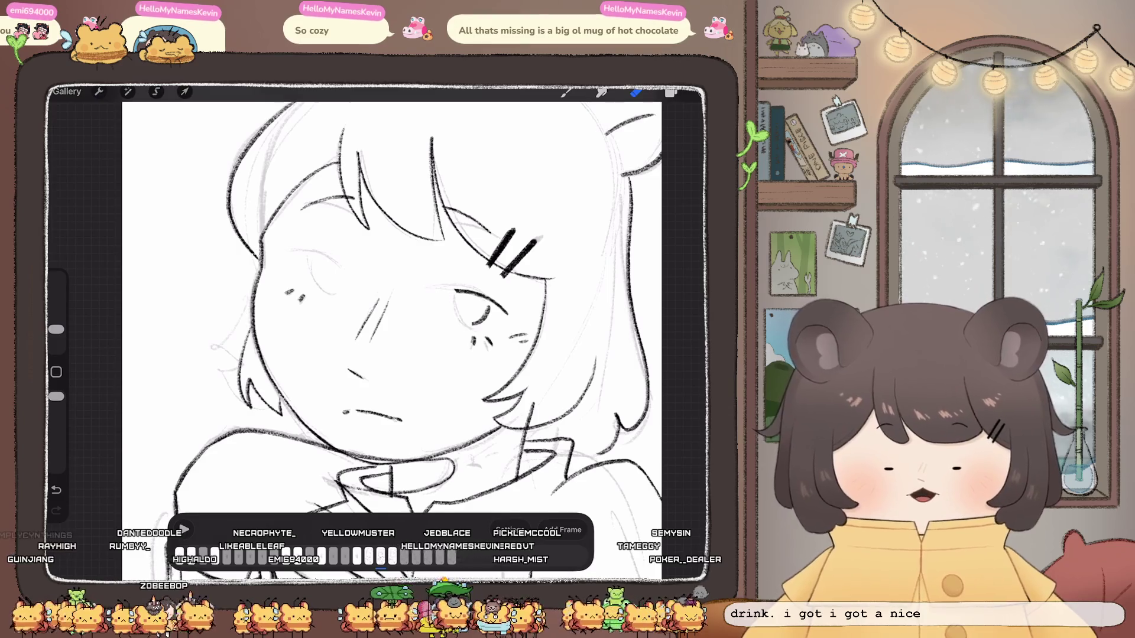
pyautogui.moveTo(472, 319); pyautogui.dragTo(488, 313)
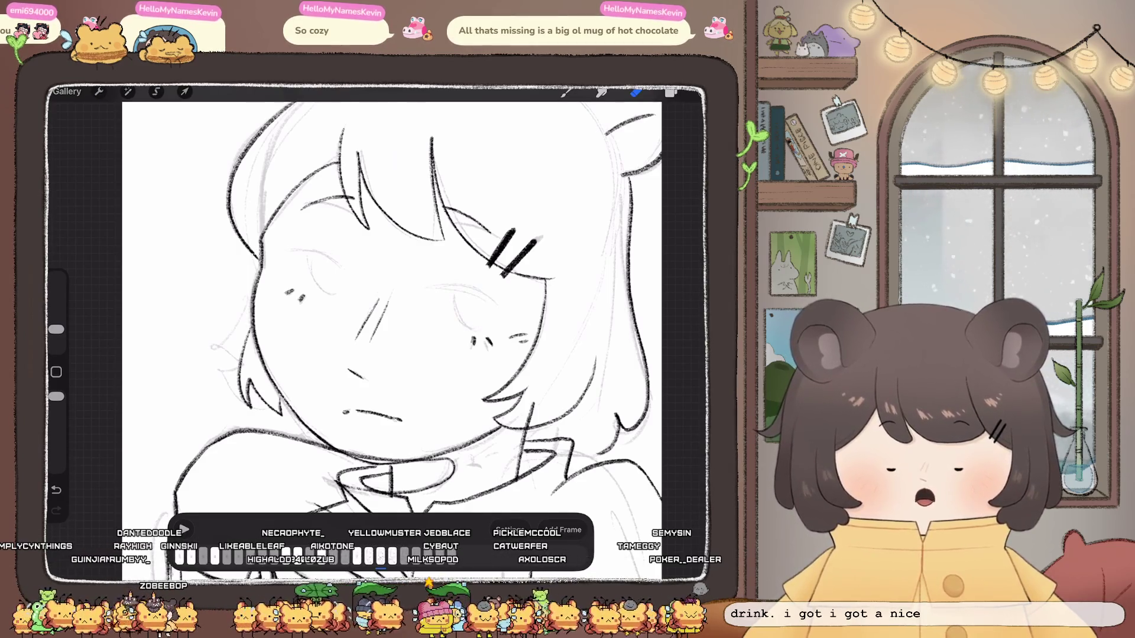
# Step: Redraw closed-eye curves over both eyes with the brush, undoing unwanted strokes
pyautogui.click(566, 92)
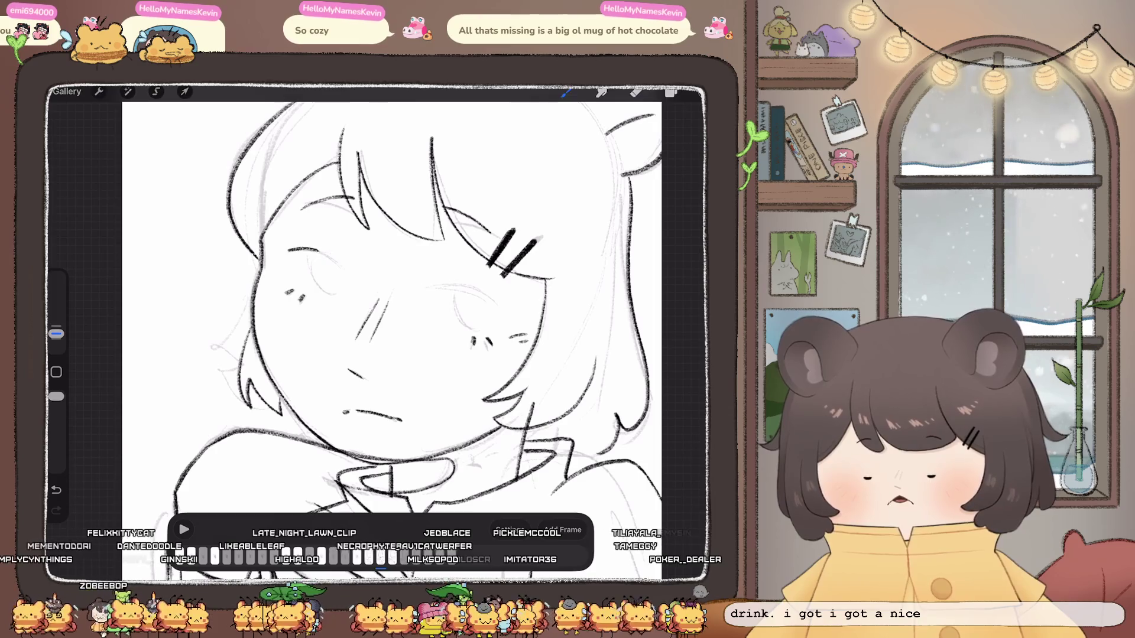
pyautogui.moveTo(312, 256); pyautogui.dragTo(343, 291)
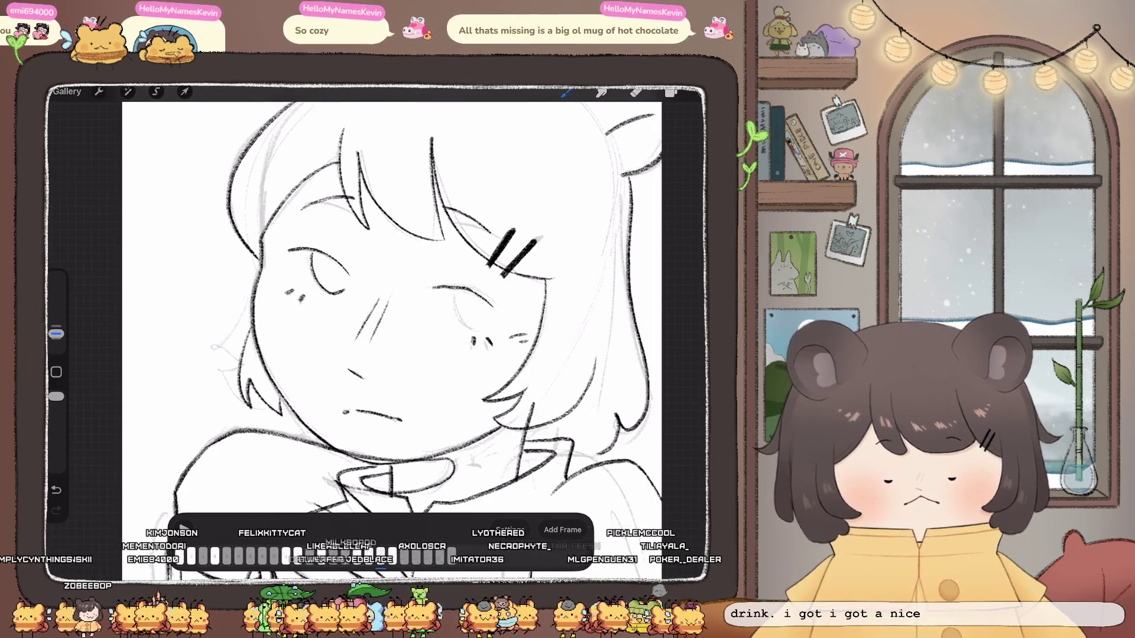
pyautogui.hotkey('ctrl', 'z')
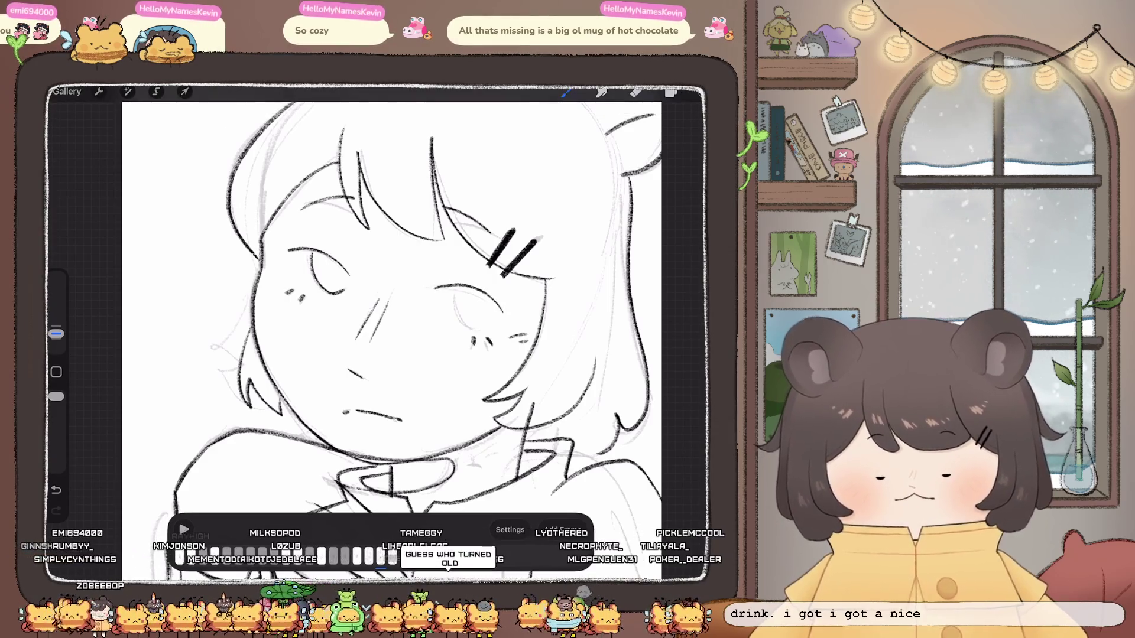
pyautogui.moveTo(434, 287)
pyautogui.mouseDown()
pyautogui.moveTo(474, 289)
pyautogui.moveTo(493, 322)
pyautogui.mouseUp()
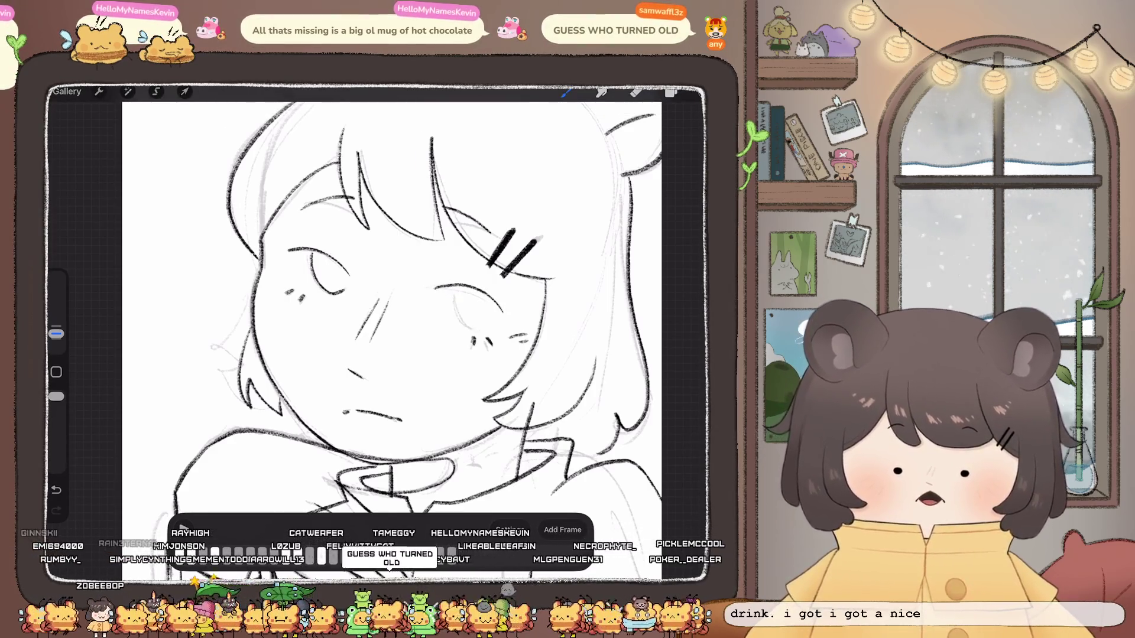
pyautogui.hotkey('ctrl', 'z')
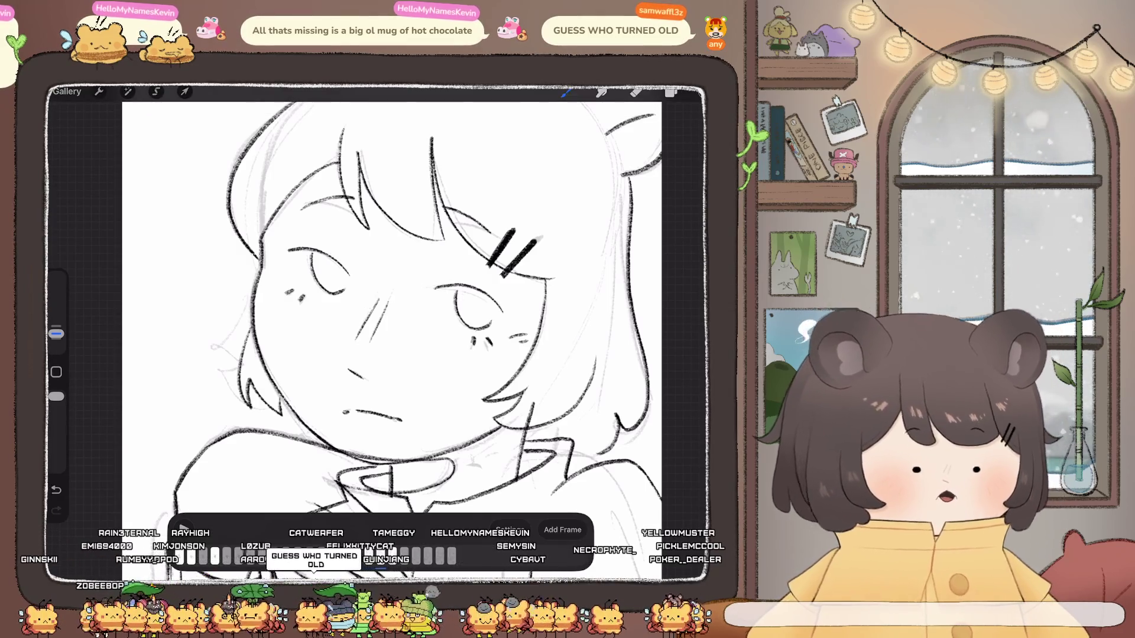
pyautogui.scroll(-5, 390, 307)
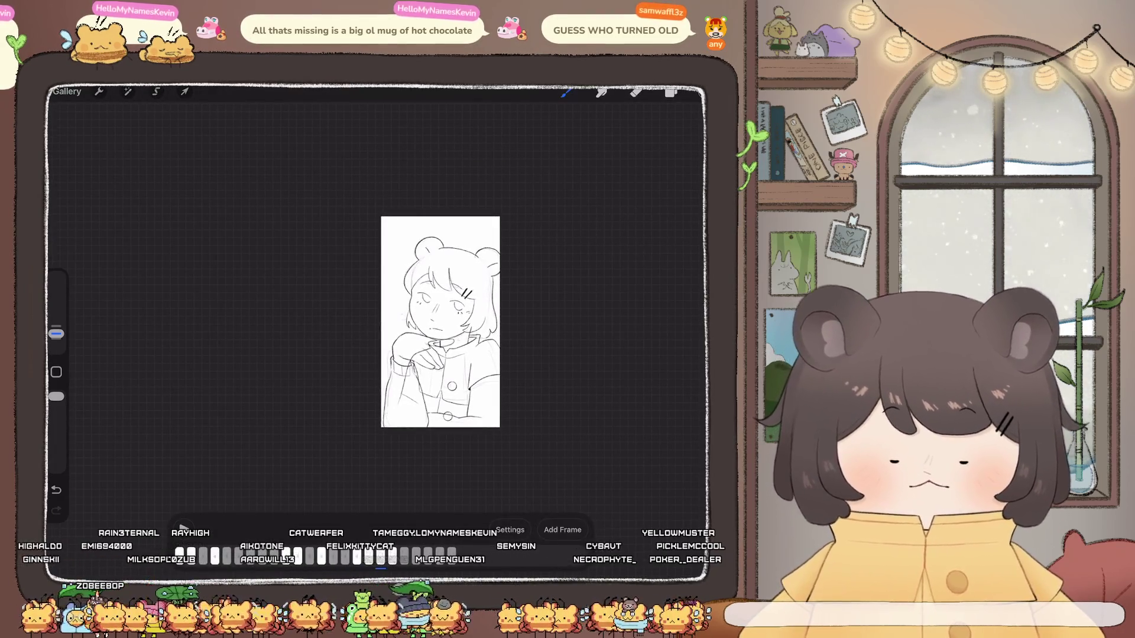
pyautogui.scroll(5, 388, 307)
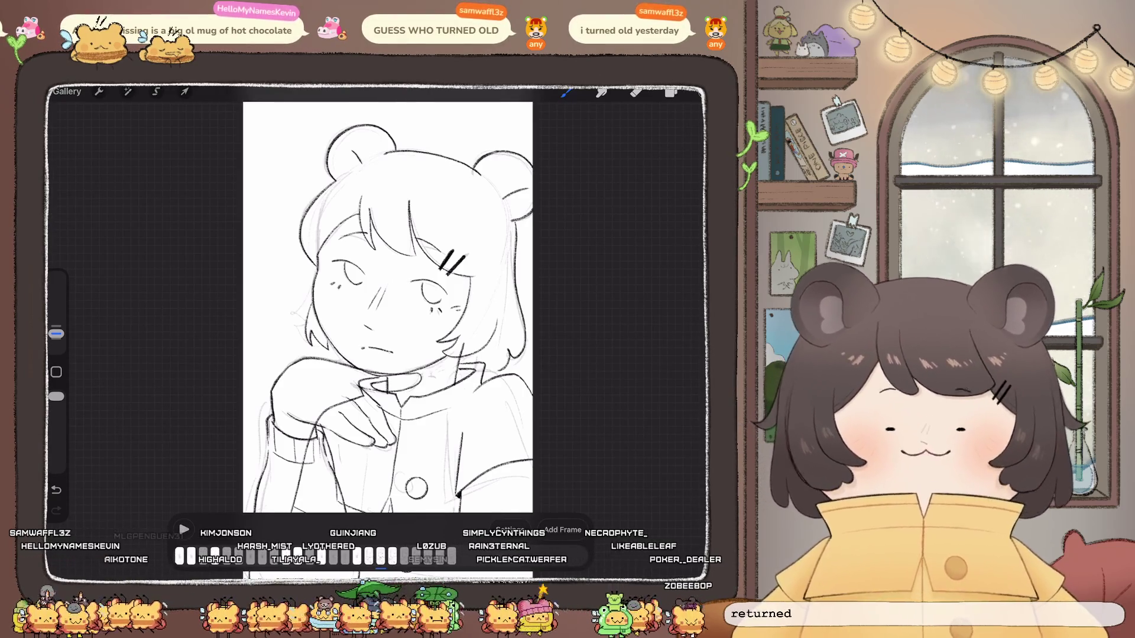
# Step: Freehand-select the left closed eye on Layer 104 and reshape it with Transform Warp
pyautogui.scroll(3, 384, 295)
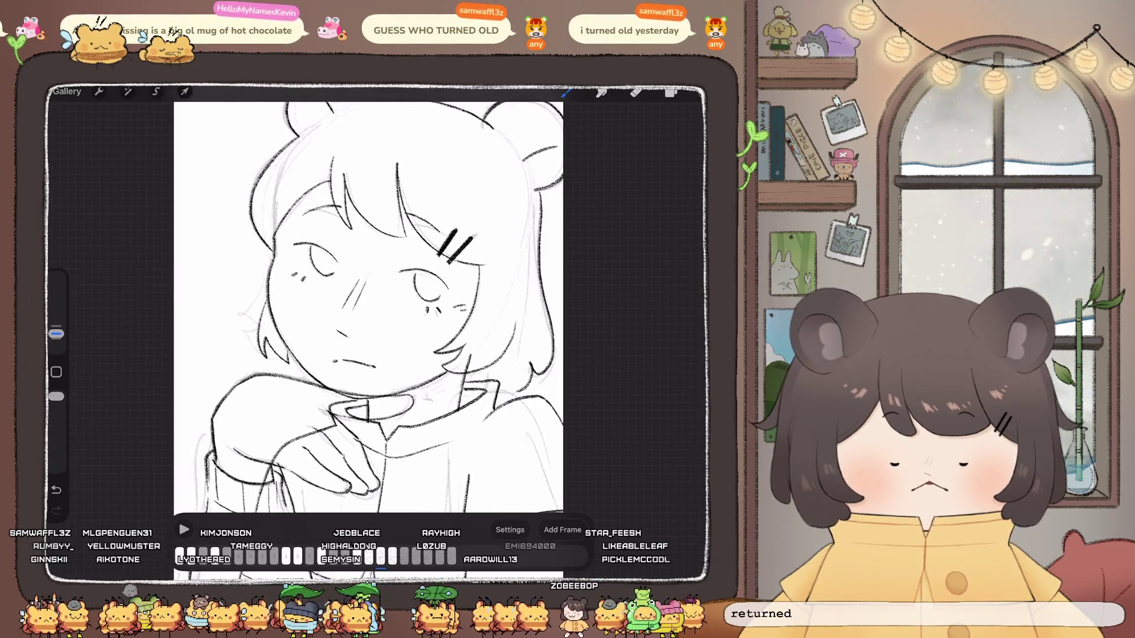
pyautogui.click(670, 92)
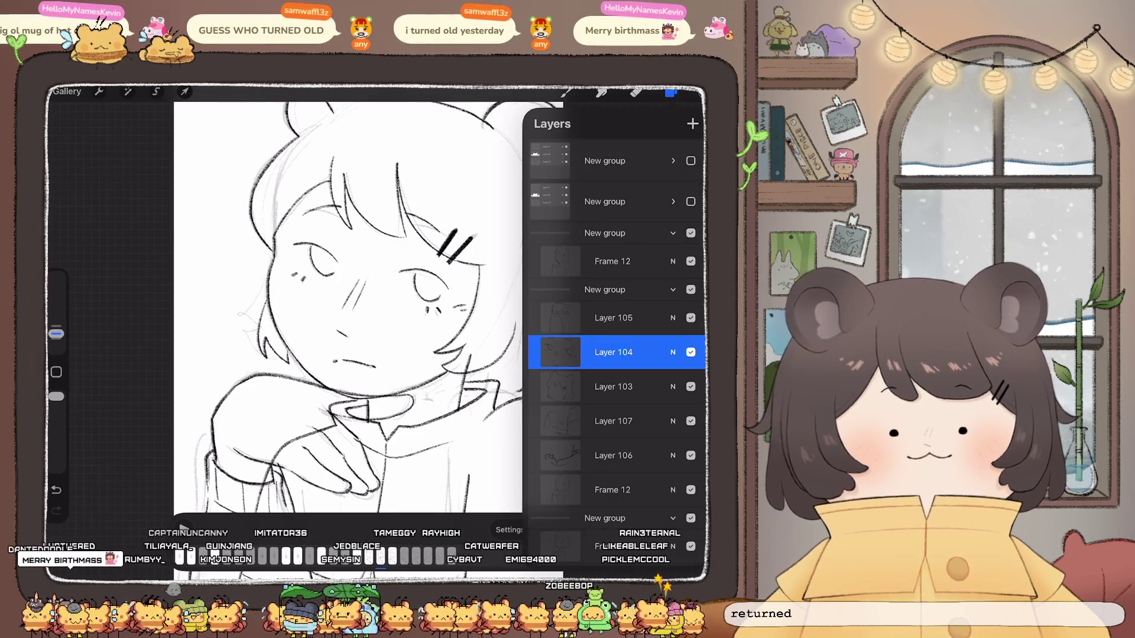
pyautogui.scroll(3, 347, 308)
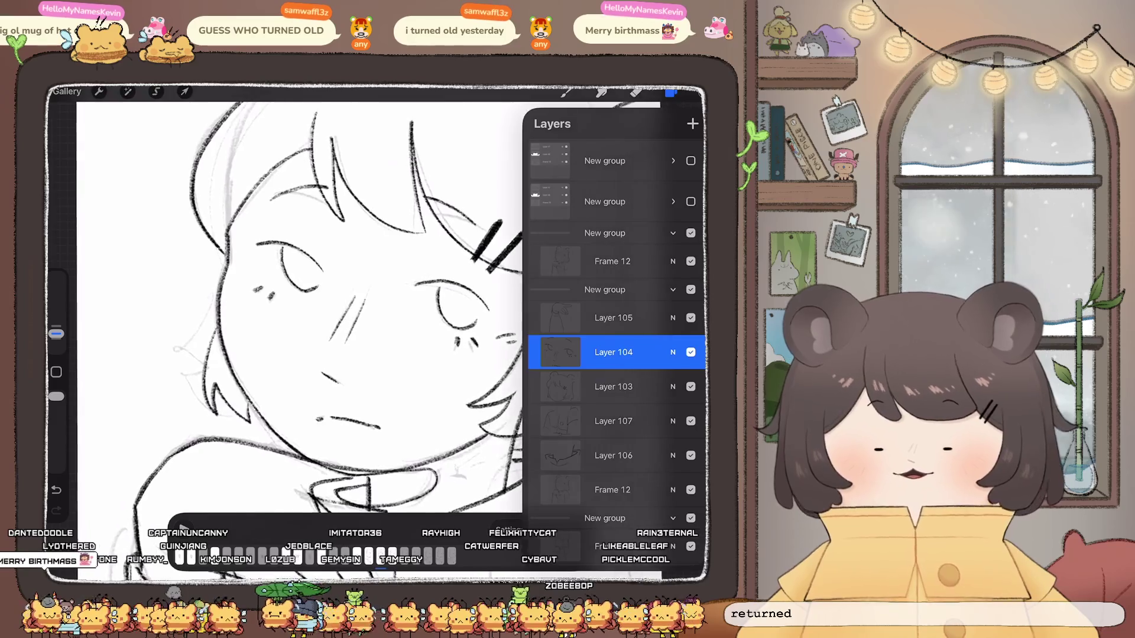
pyautogui.click(156, 91)
pyautogui.moveTo(322, 307); pyautogui.dragTo(284, 248)
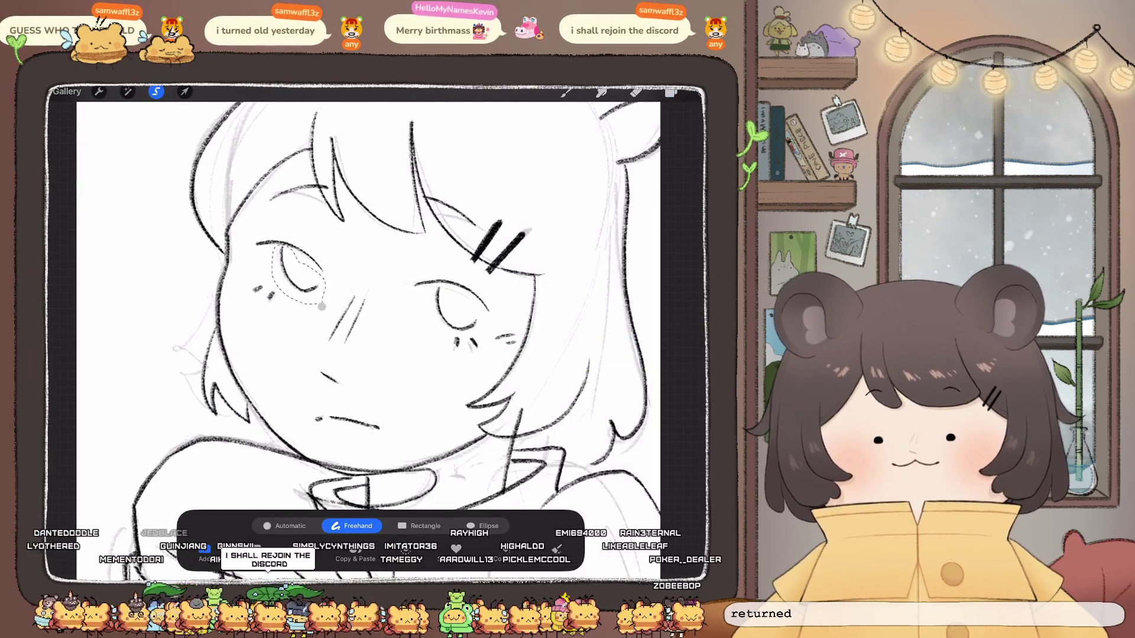
pyautogui.click(184, 92)
pyautogui.click(475, 525)
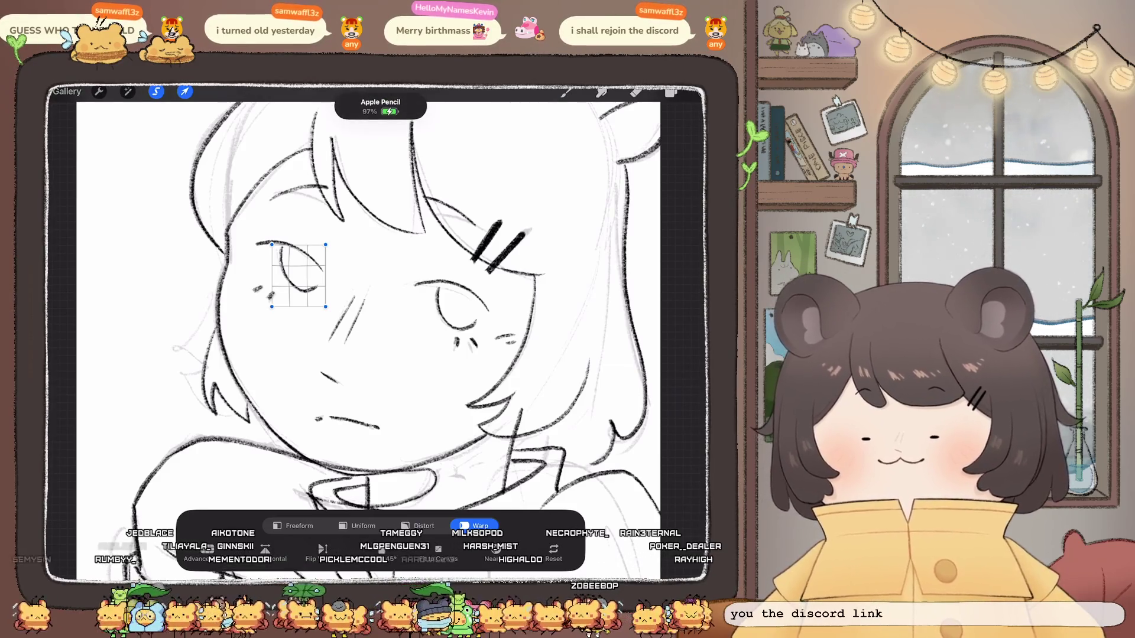
pyautogui.click(566, 91)
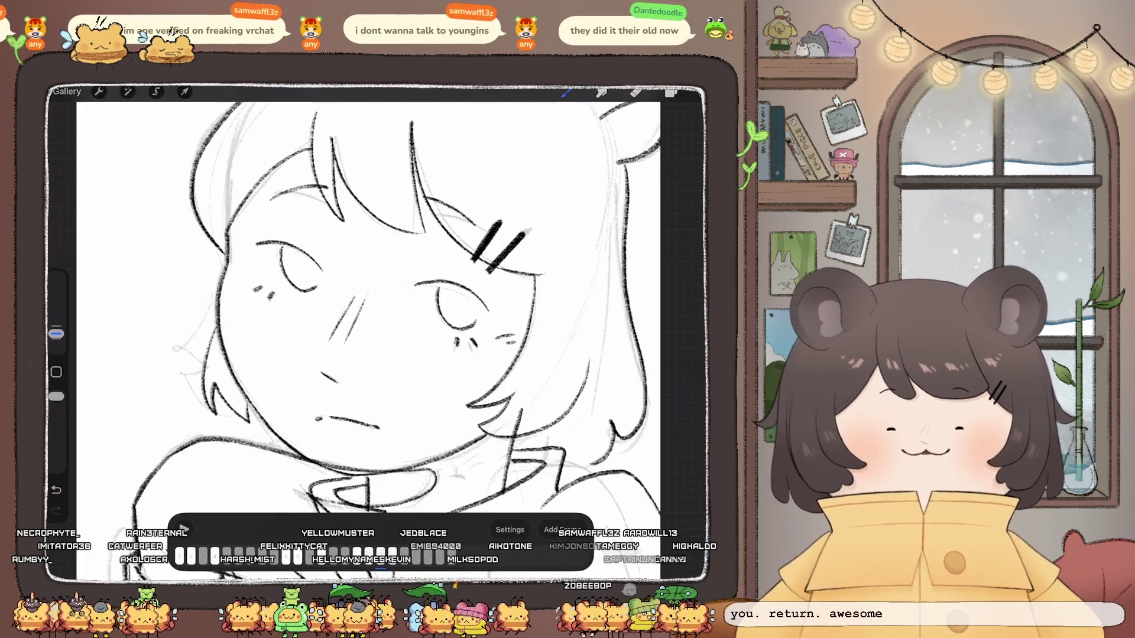
# Step: Check Layer 104, then erase stray lines around the hair and eyes, undoing a mistake
pyautogui.scroll(-5, 425, 307)
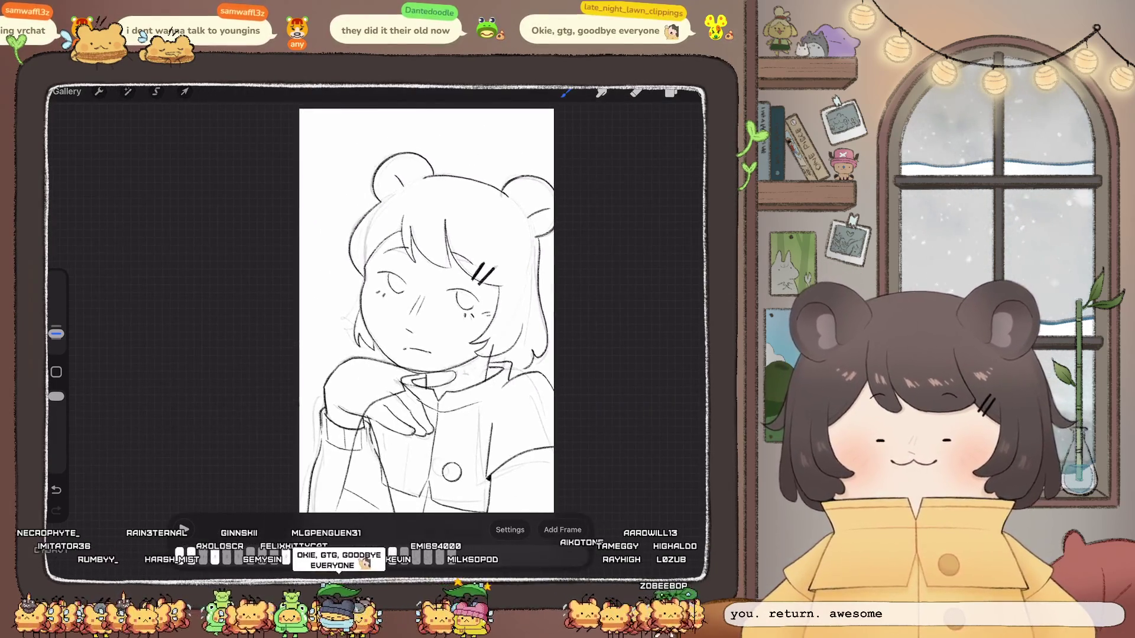
pyautogui.scroll(-3, 426, 307)
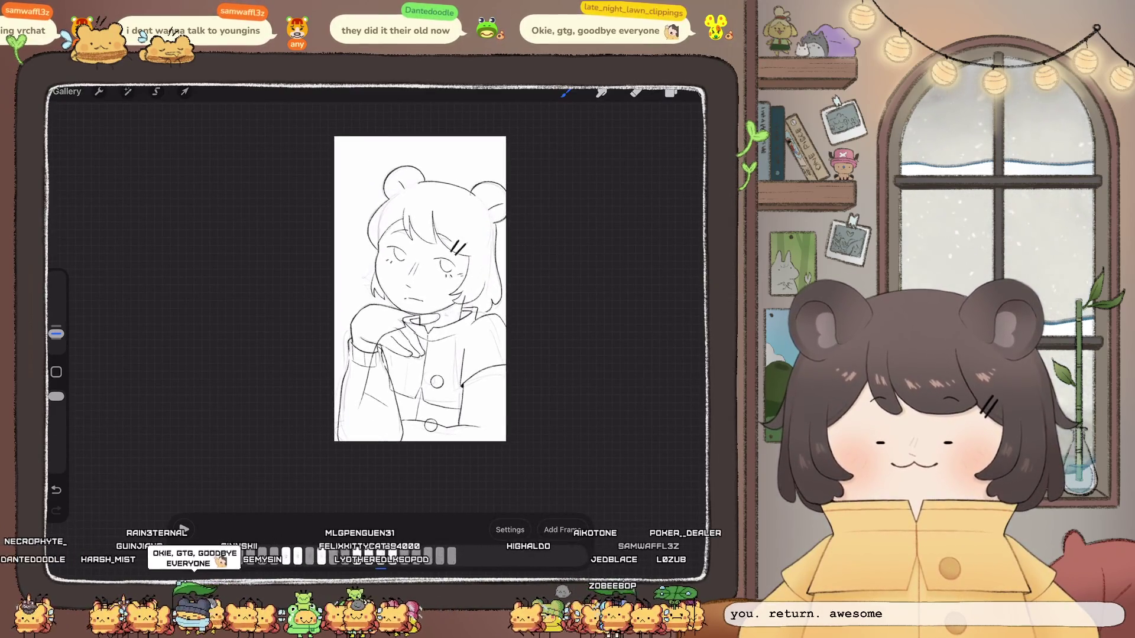
pyautogui.scroll(5, 420, 266)
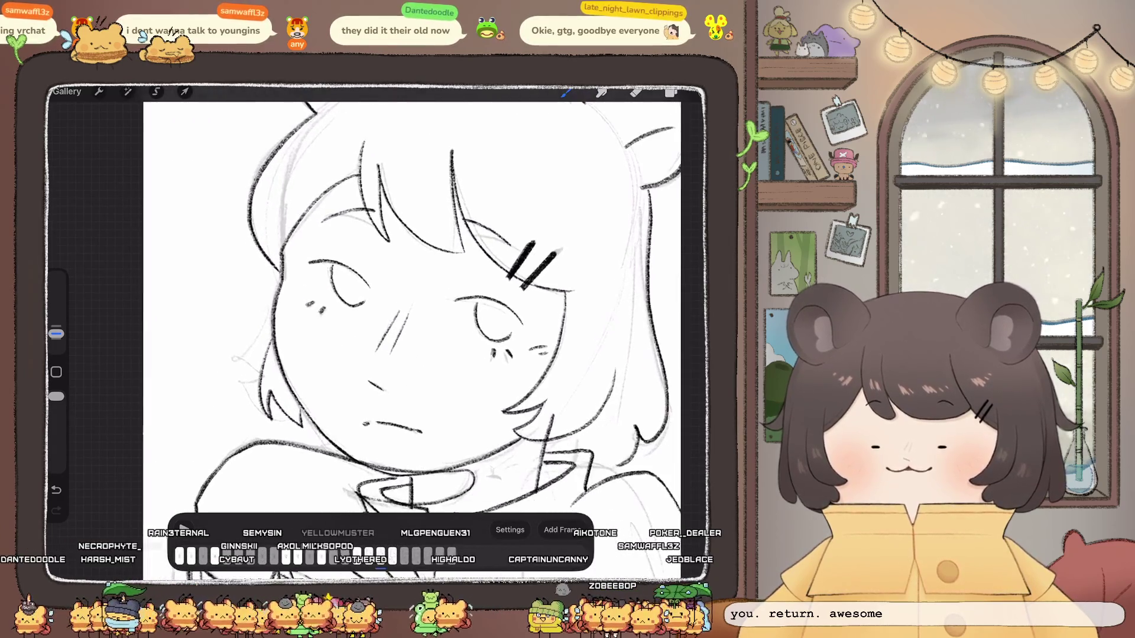
pyautogui.click(671, 93)
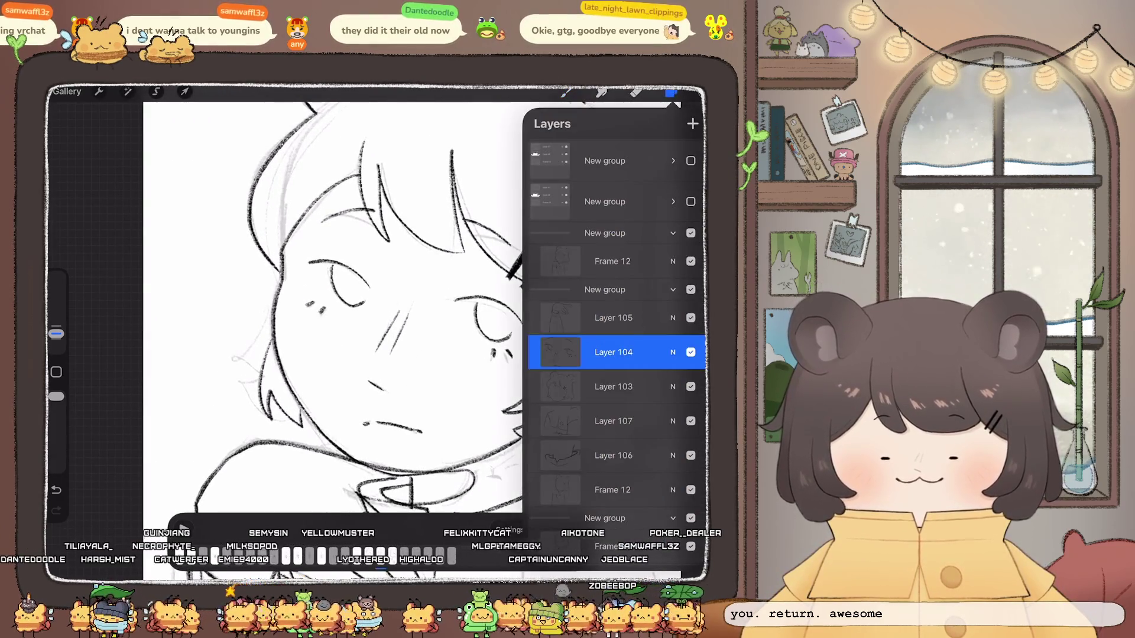
pyautogui.click(636, 92)
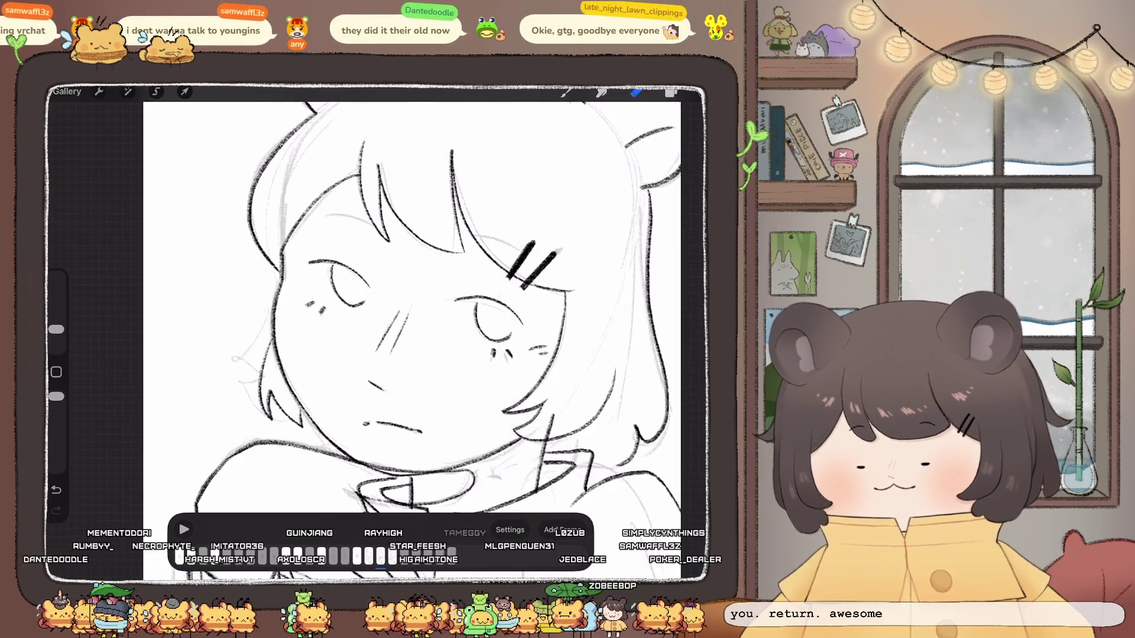
pyautogui.scroll(-5, 461, 293)
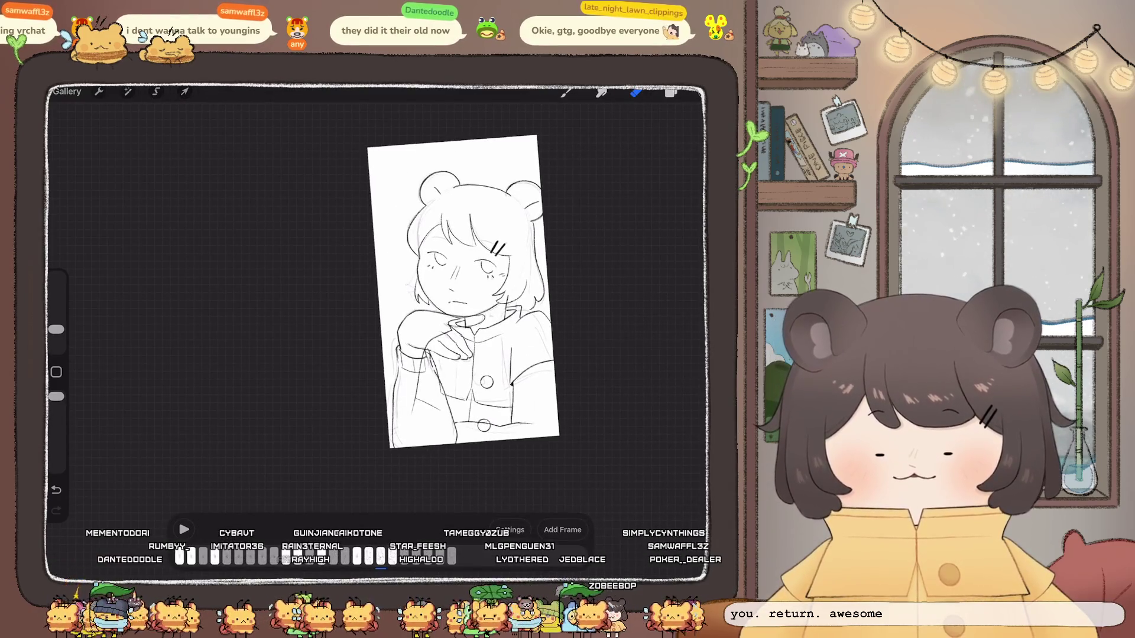
pyautogui.hotkey('ctrl', 'z')
pyautogui.scroll(5, 423, 308)
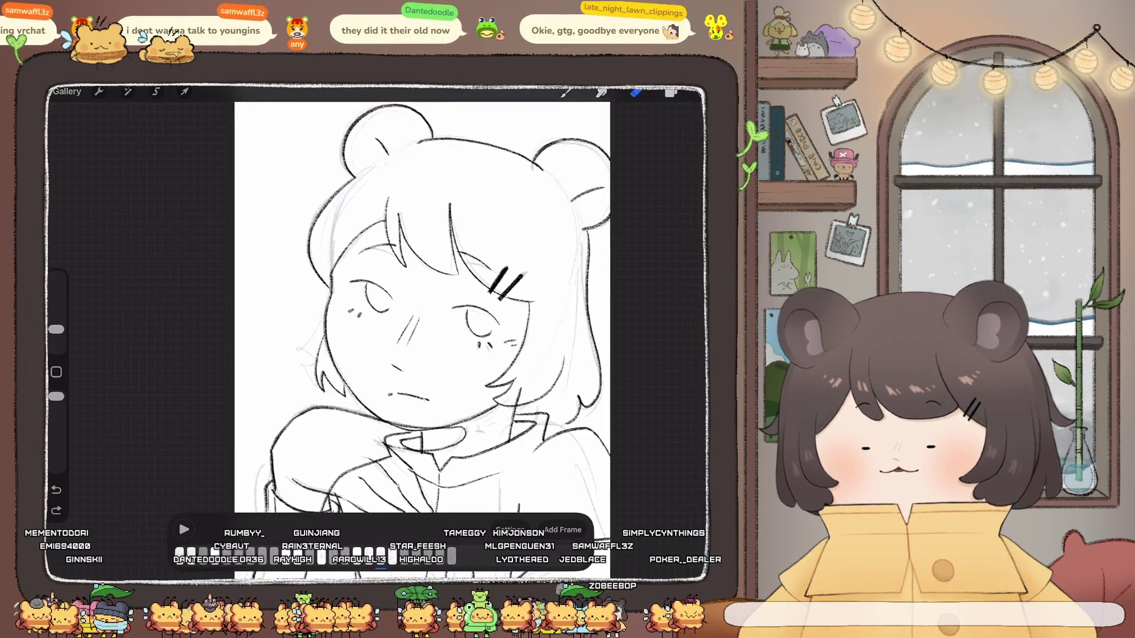
pyautogui.scroll(3, 422, 308)
# Step: Return to the brush and undo stray strokes near the hair, redoing the one by the left eye
pyautogui.press('b')
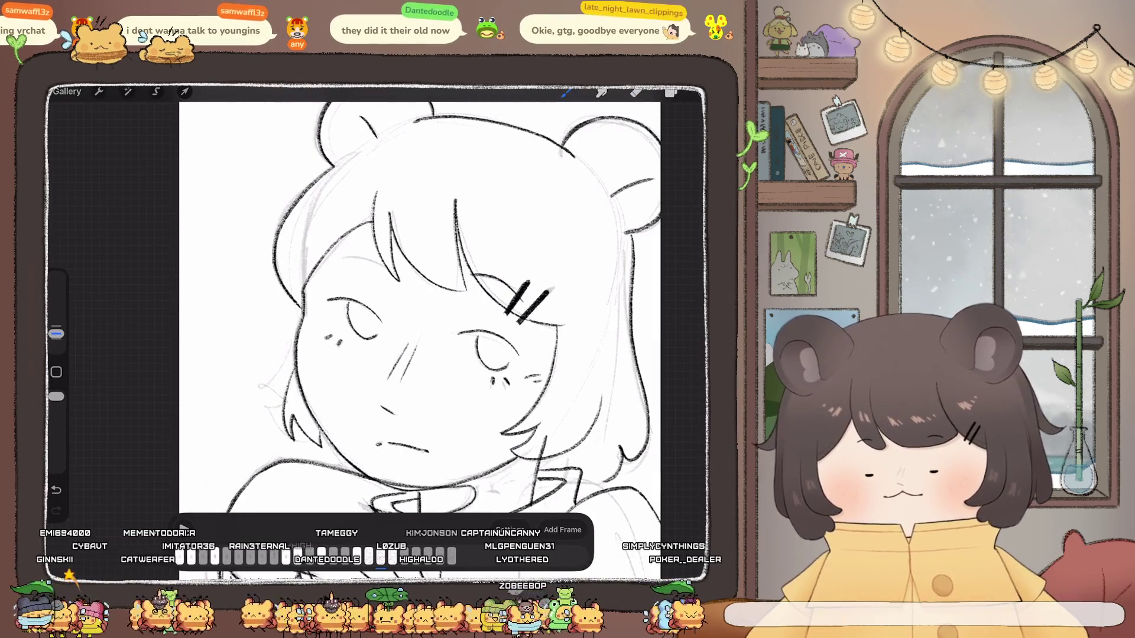
pyautogui.hotkey('ctrl', 'z')
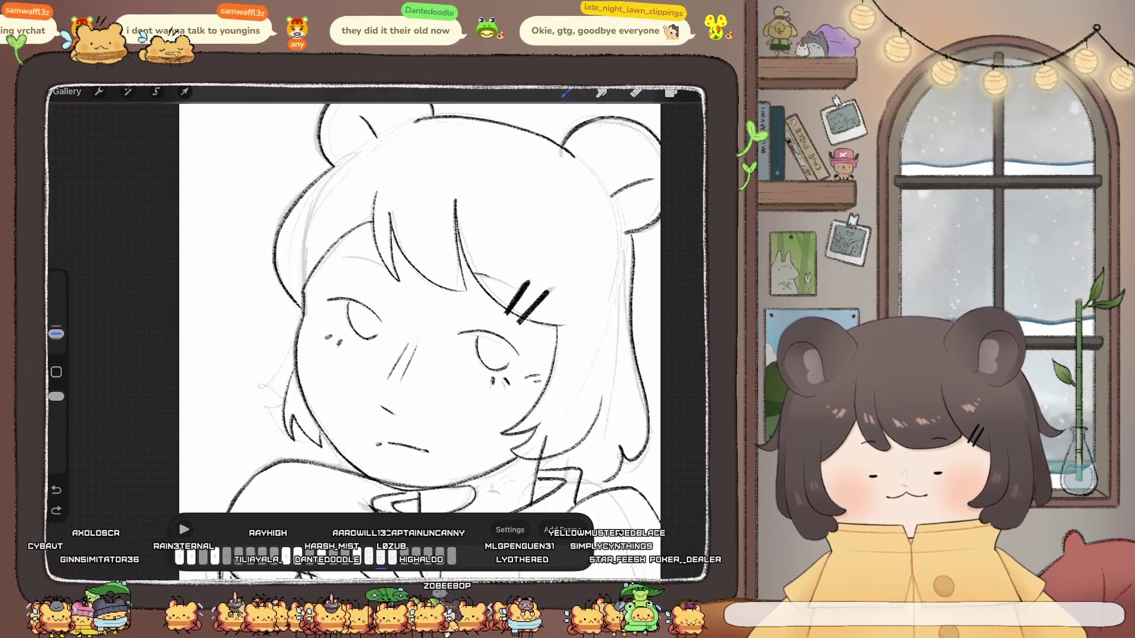
pyautogui.hotkey('ctrl', 'z')
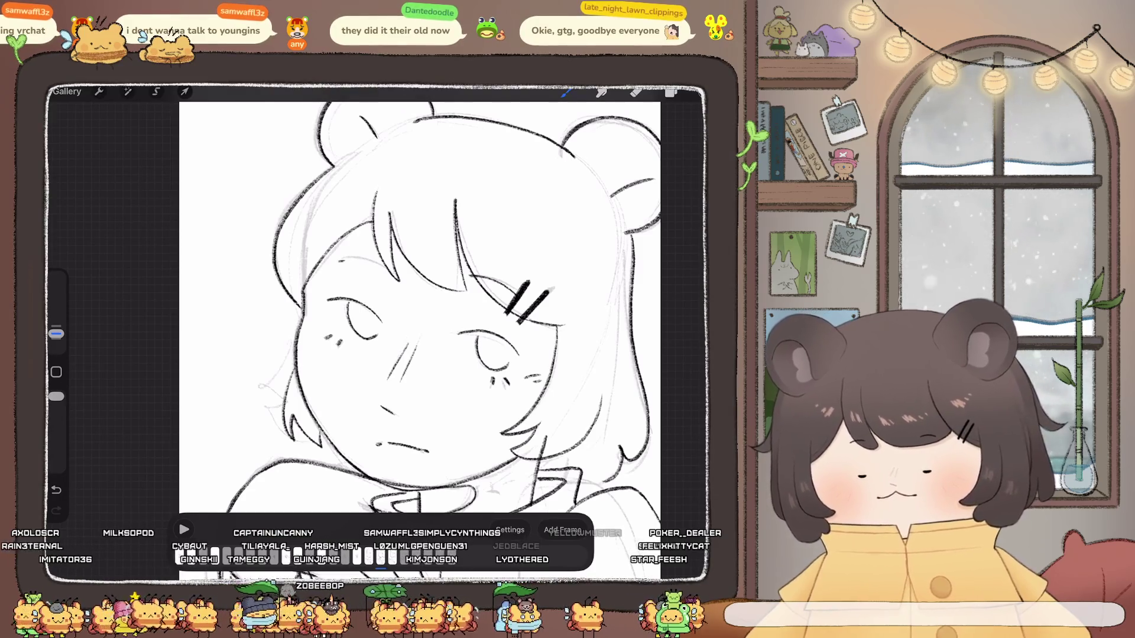
pyautogui.scroll(-5, 420, 308)
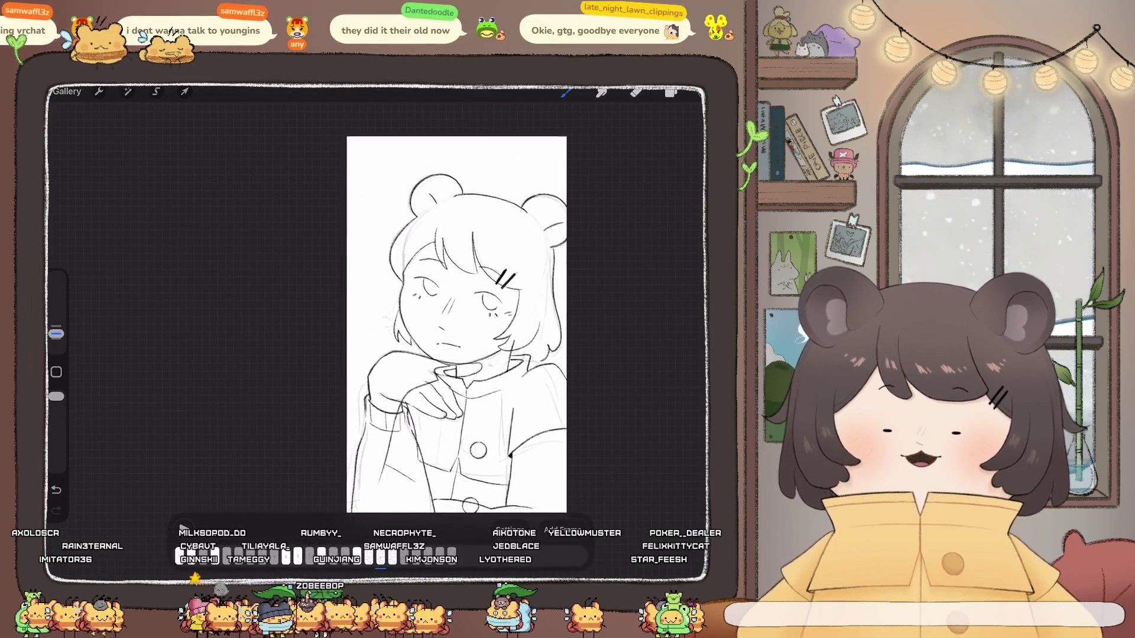
pyautogui.scroll(5, 449, 295)
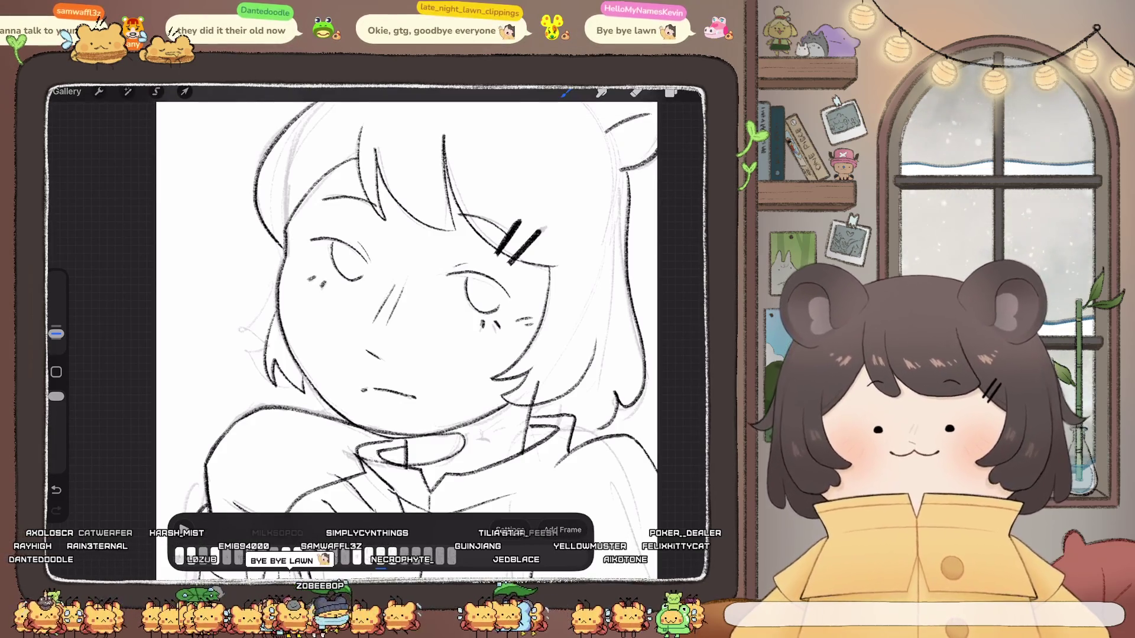
pyautogui.hotkey('ctrl', 'z')
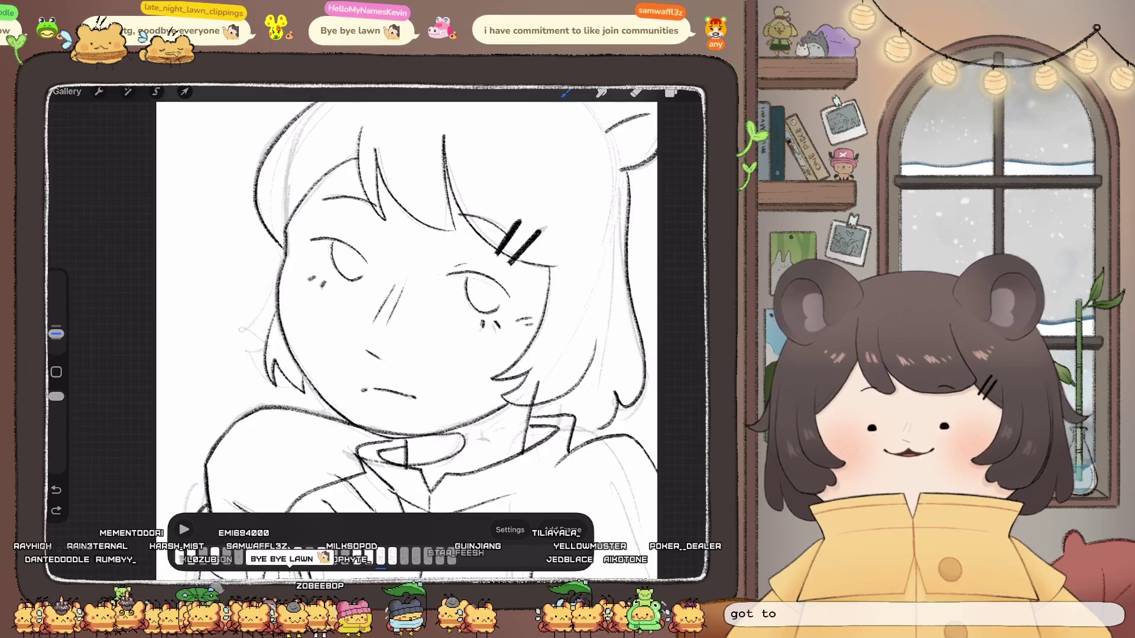
pyautogui.hotkey('ctrl', 'shift', 'z')
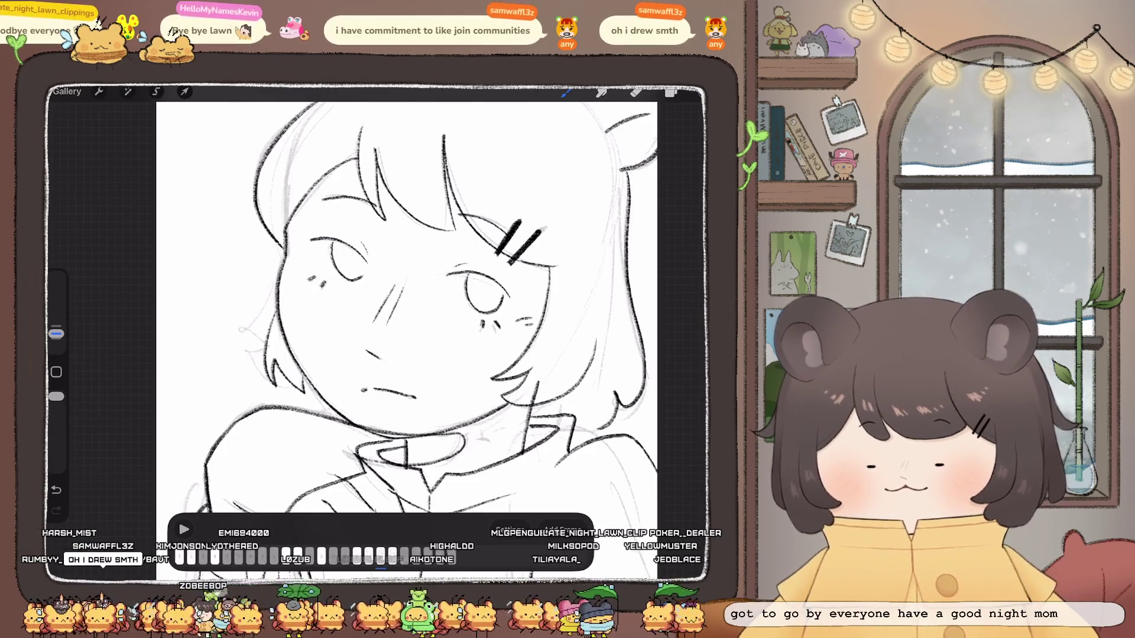
pyautogui.scroll(-5, 449, 311)
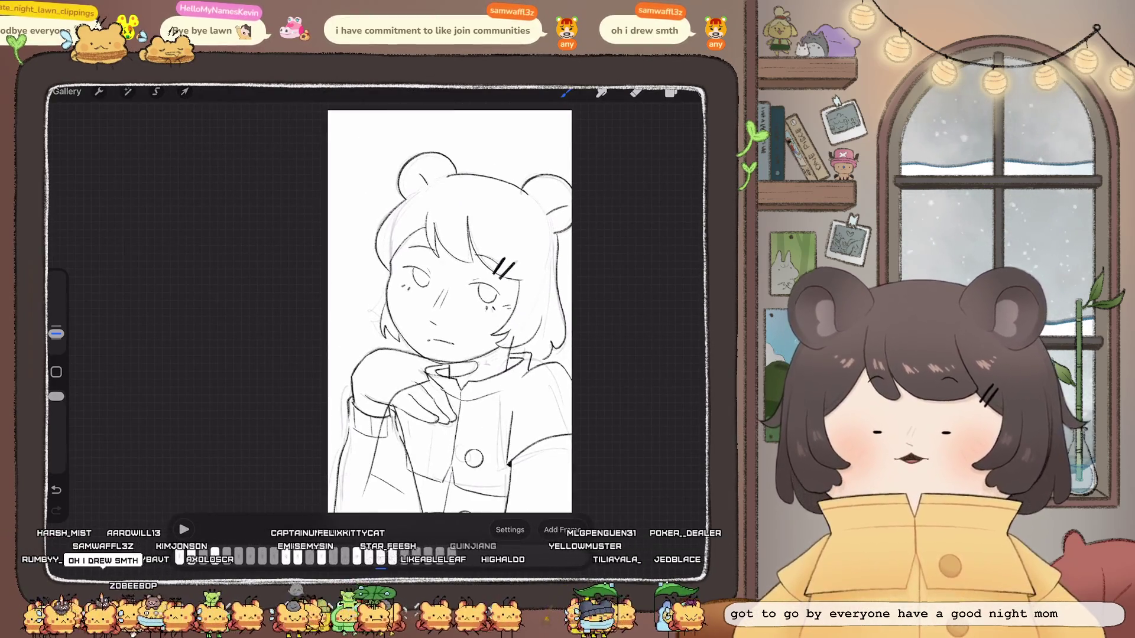
pyautogui.scroll(5, 432, 296)
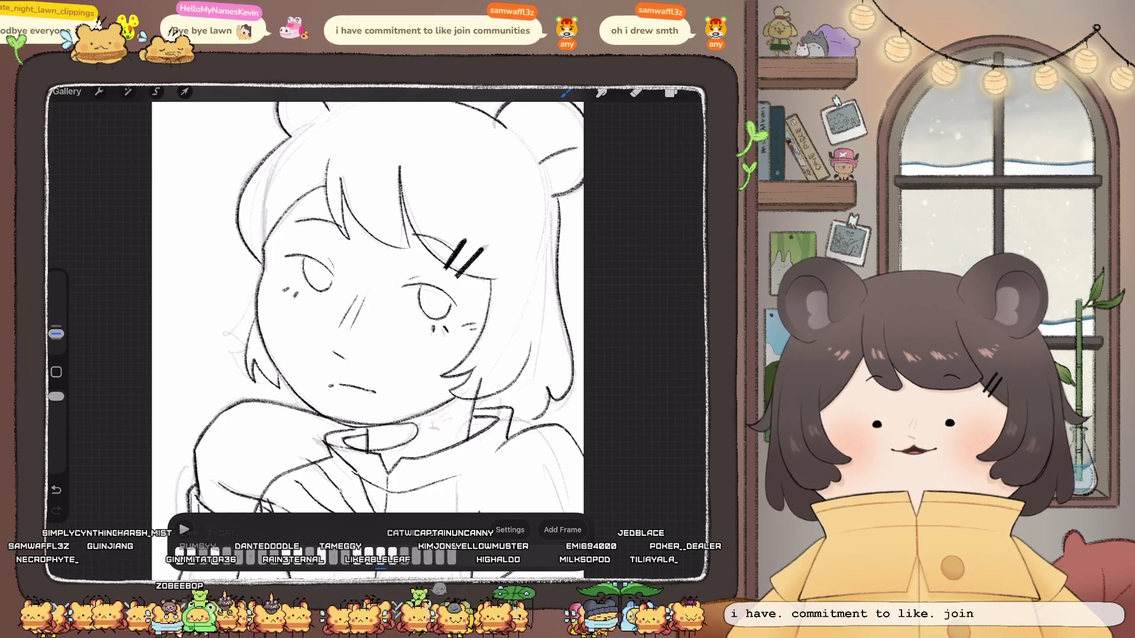
pyautogui.scroll(3, 367, 307)
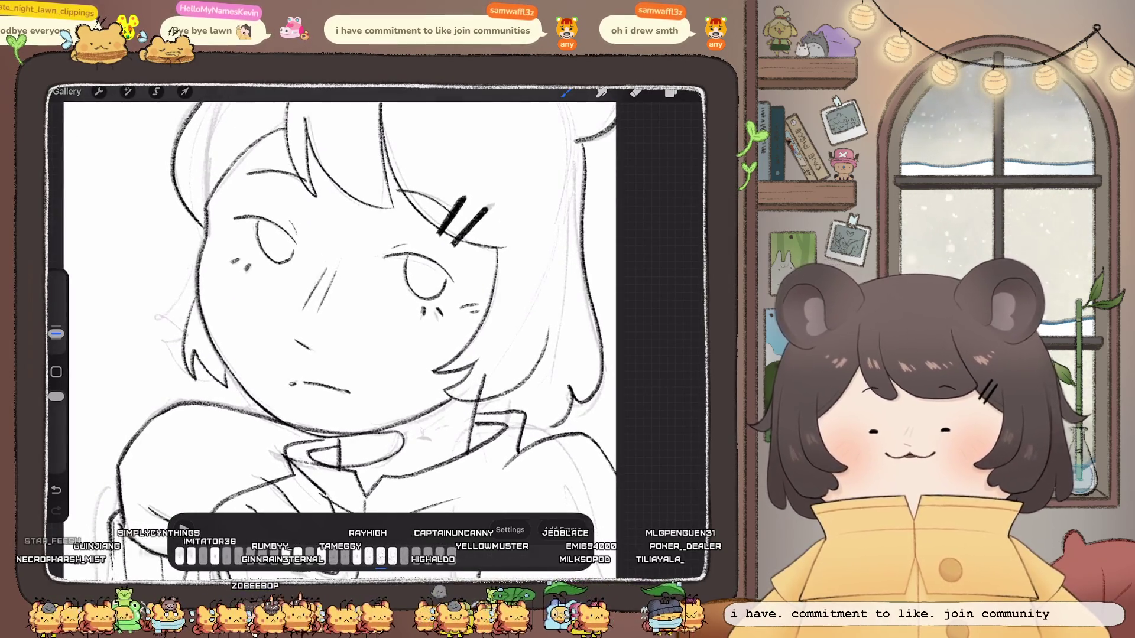
# Step: Push the lines around the right eye with Liquify at a 26% brush size
pyautogui.click(127, 91)
pyautogui.click(99, 449)
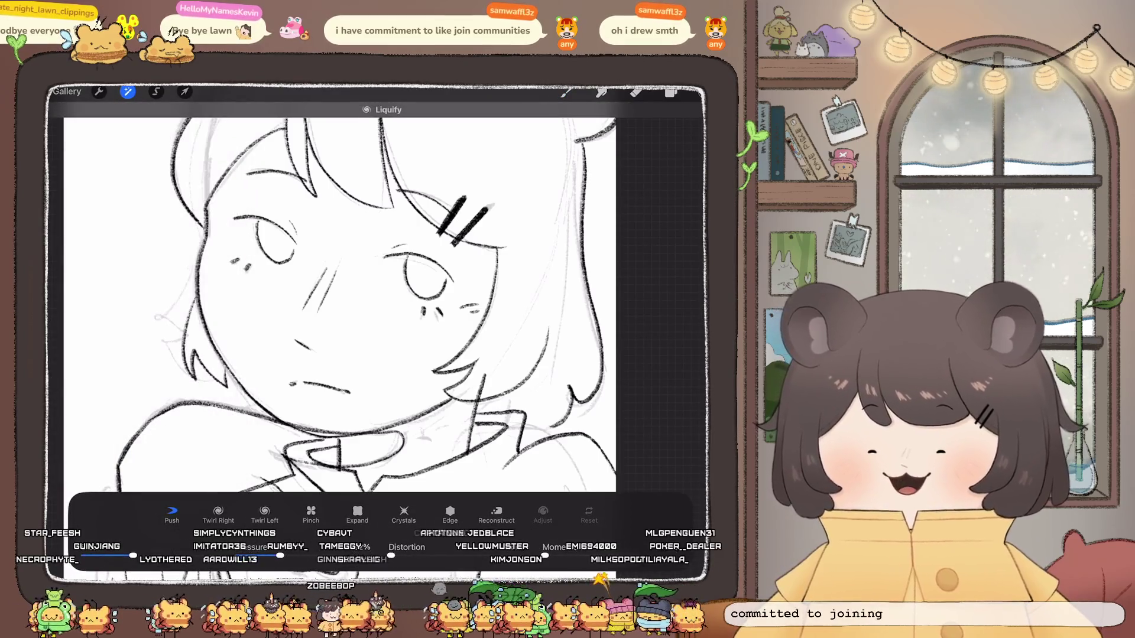
pyautogui.moveTo(414, 284); pyautogui.dragTo(440, 275)
pyautogui.hotkey('ctrl', 'z')
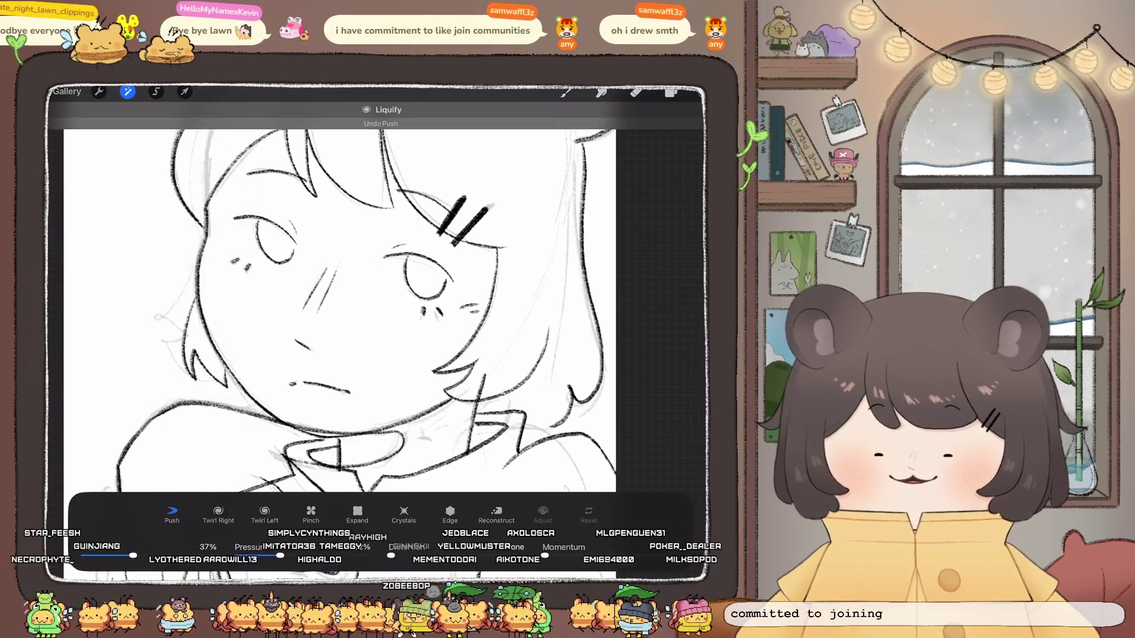
pyautogui.moveTo(133, 556); pyautogui.dragTo(117, 556)
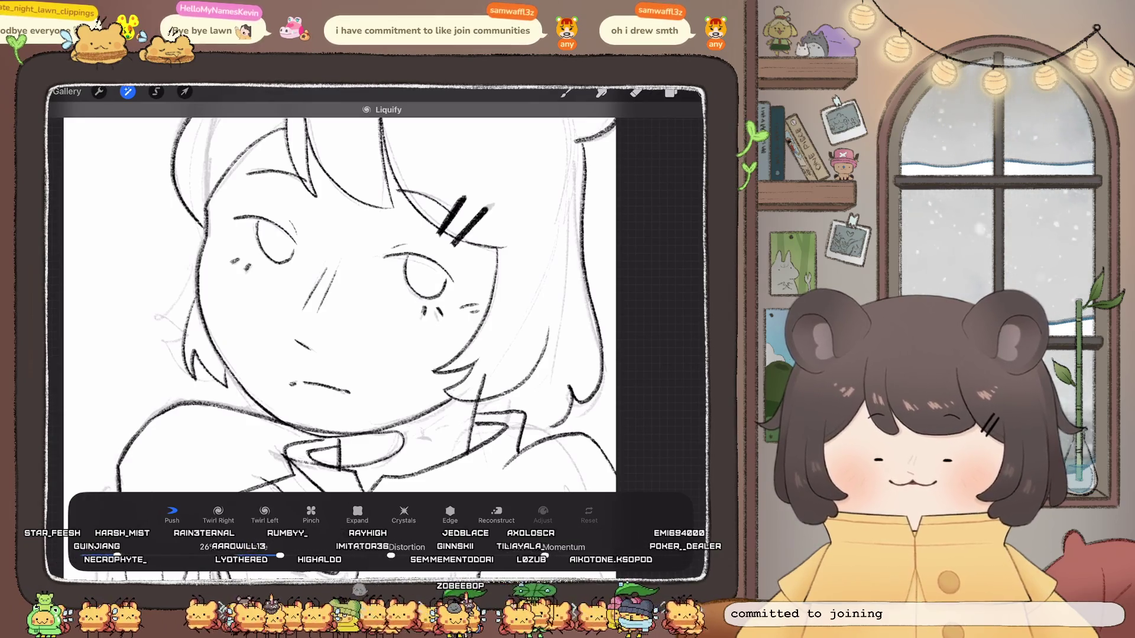
pyautogui.moveTo(417, 296); pyautogui.dragTo(413, 278)
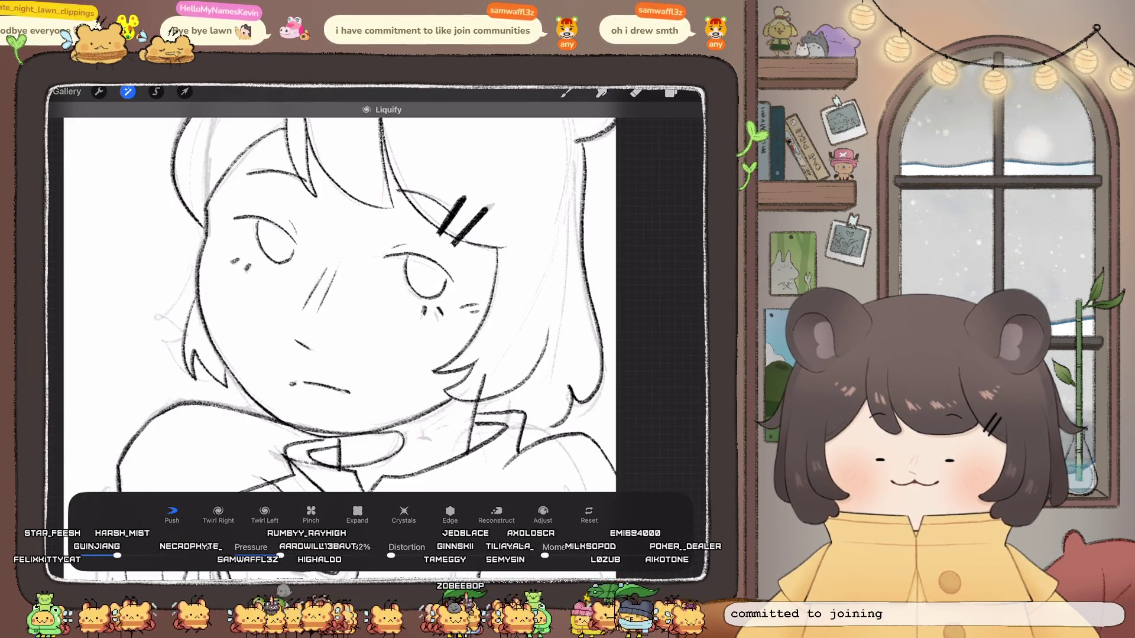
pyautogui.click(567, 91)
pyautogui.scroll(-3, 402, 322)
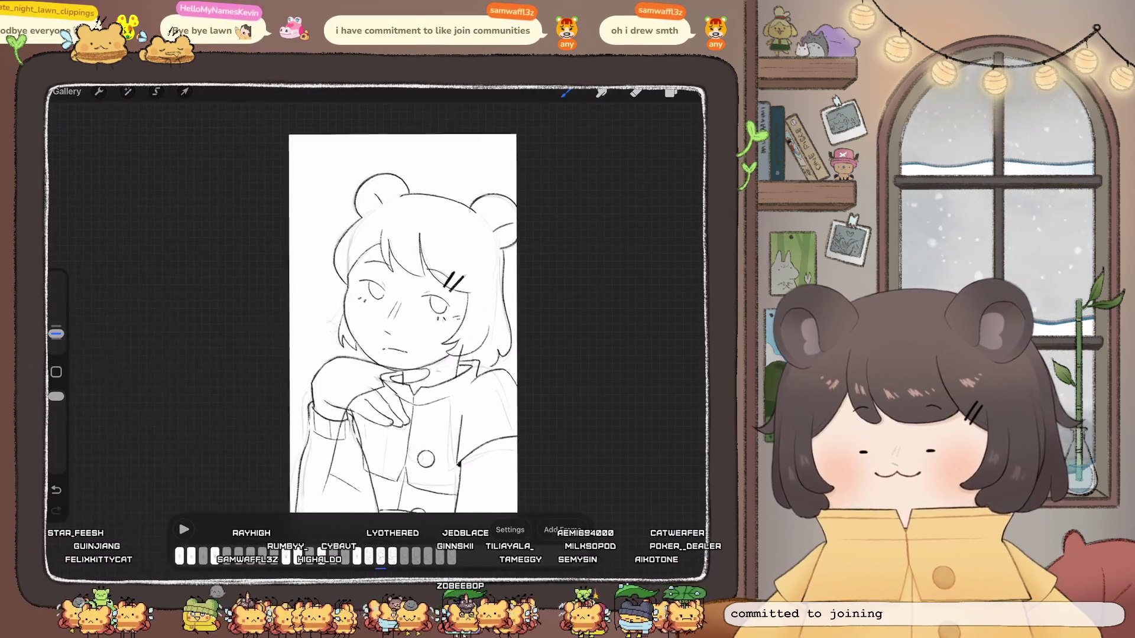
pyautogui.scroll(-2, 402, 322)
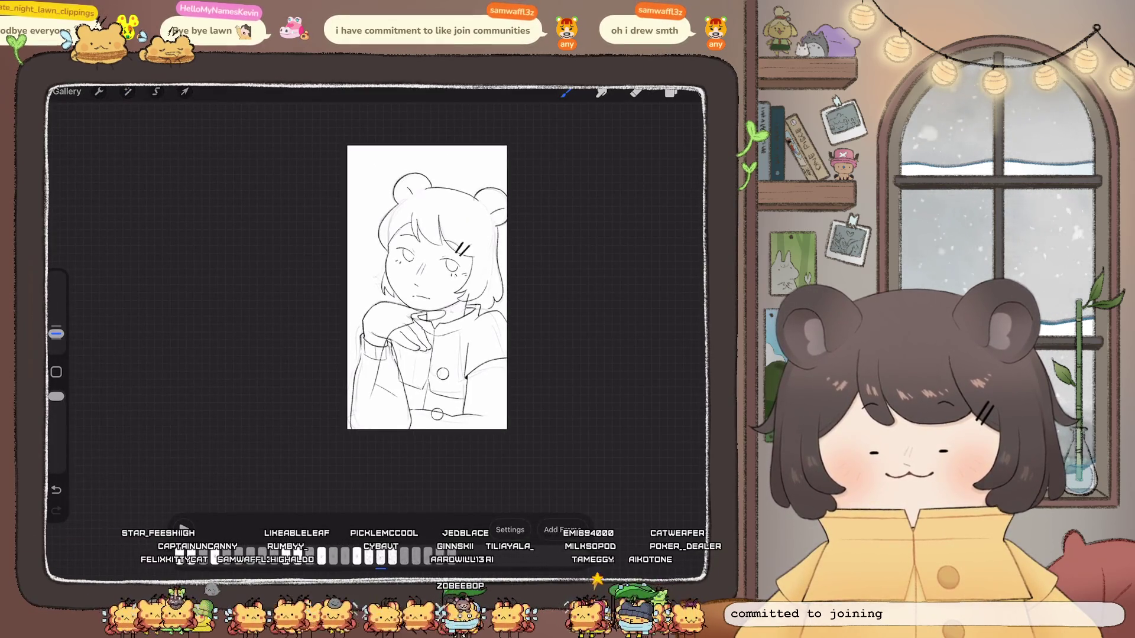
pyautogui.scroll(5, 379, 295)
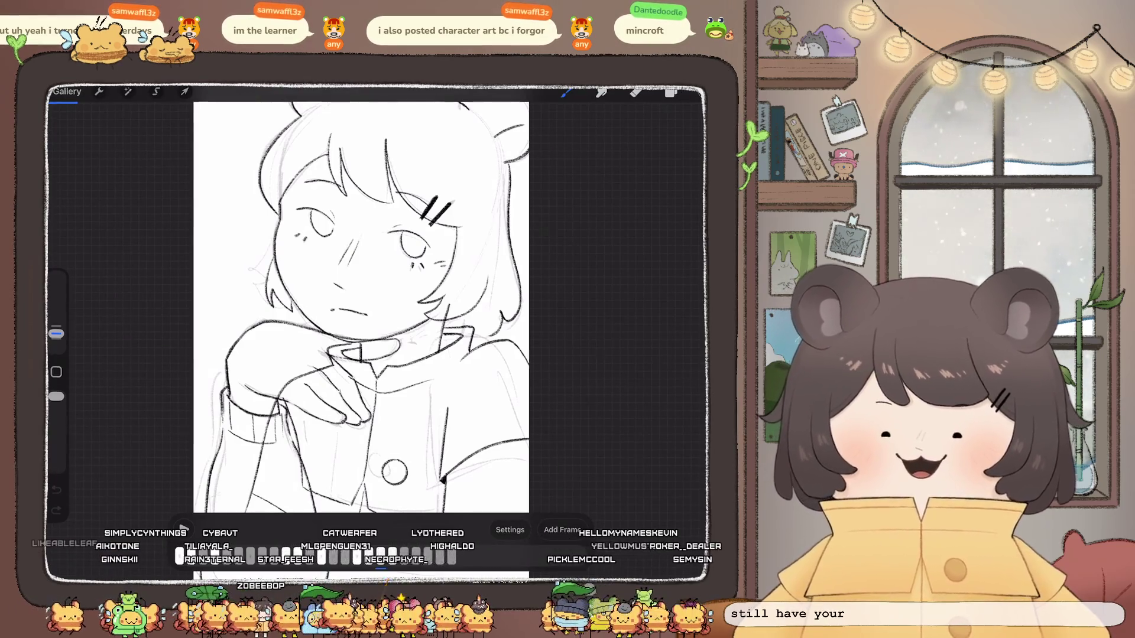
# Step: Open the Raids artwork from the Twitch stack and flip through its bear character pages
pyautogui.click(67, 91)
pyautogui.scroll(-5, 371, 308)
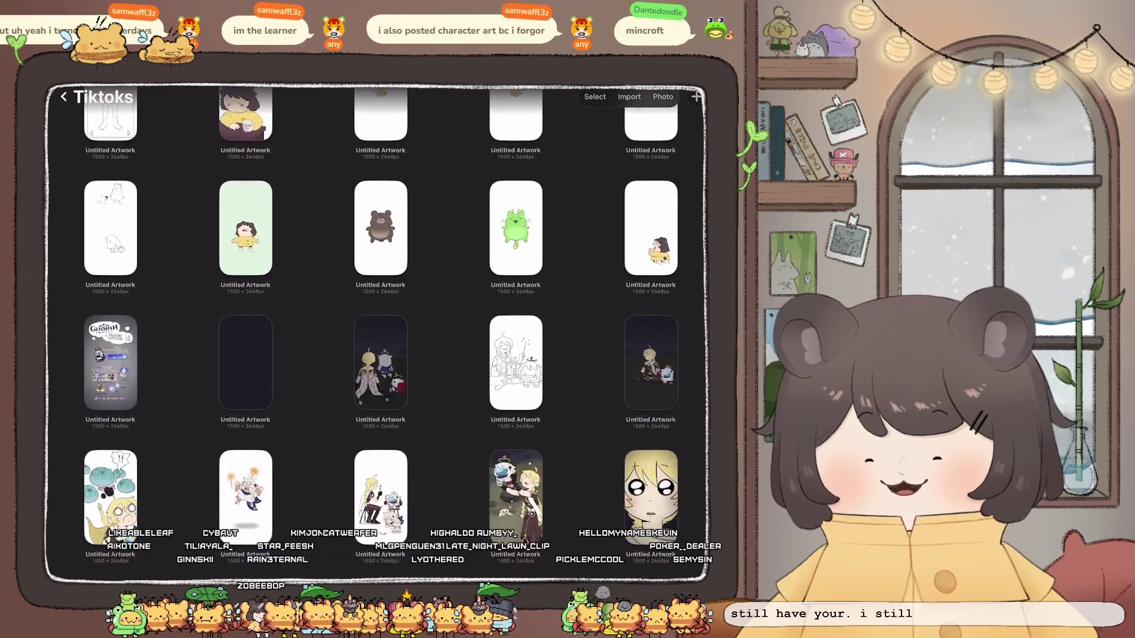
pyautogui.click(67, 97)
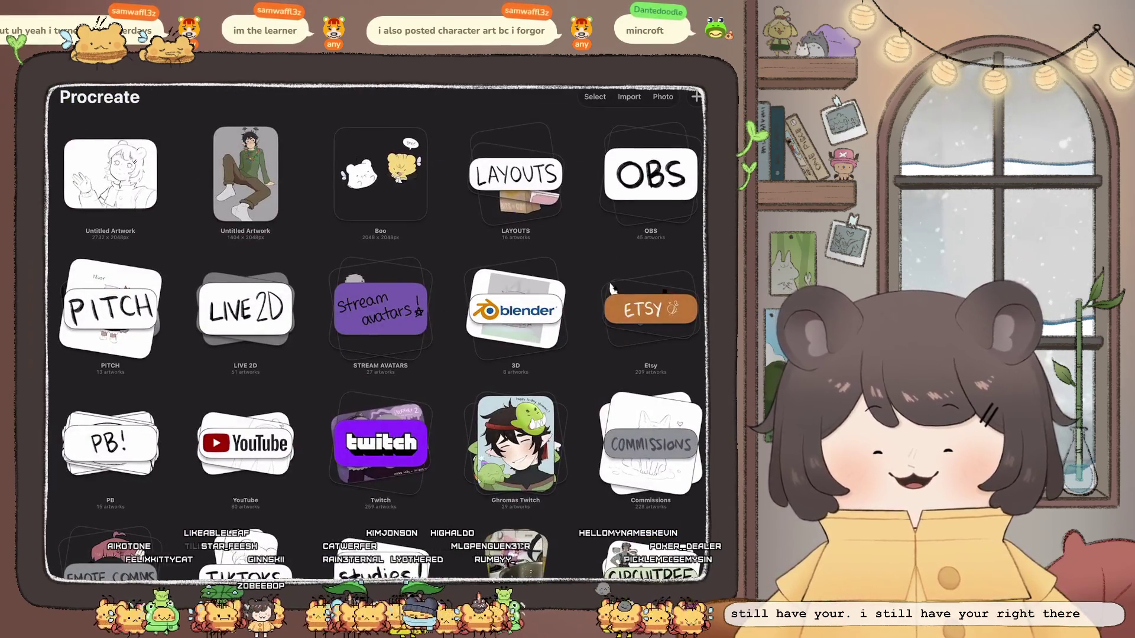
pyautogui.click(379, 438)
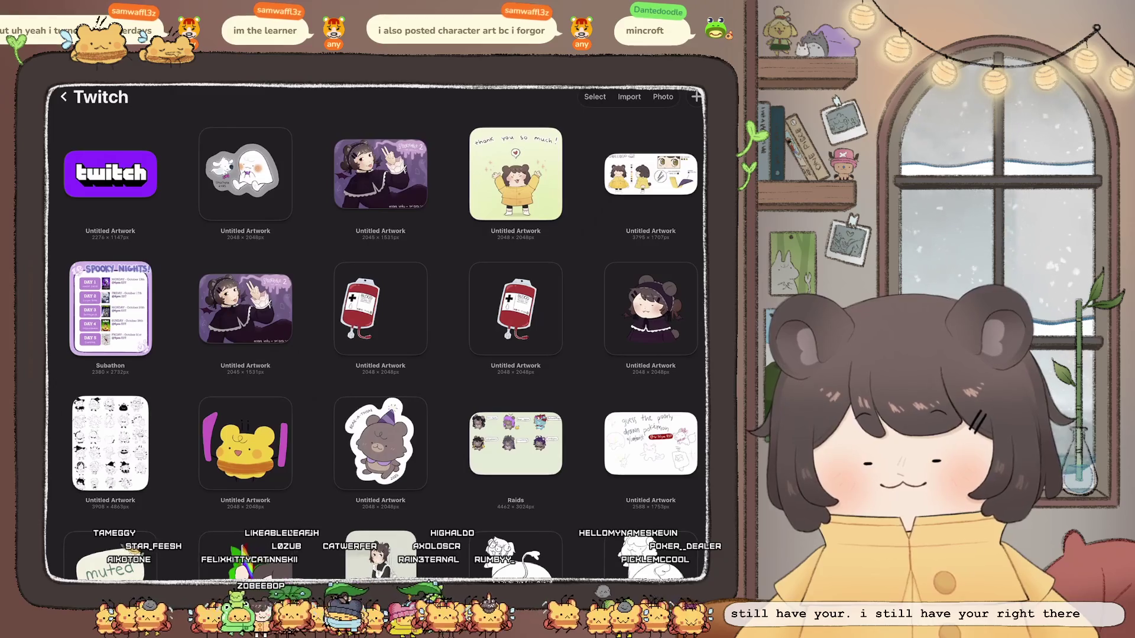
pyautogui.click(515, 444)
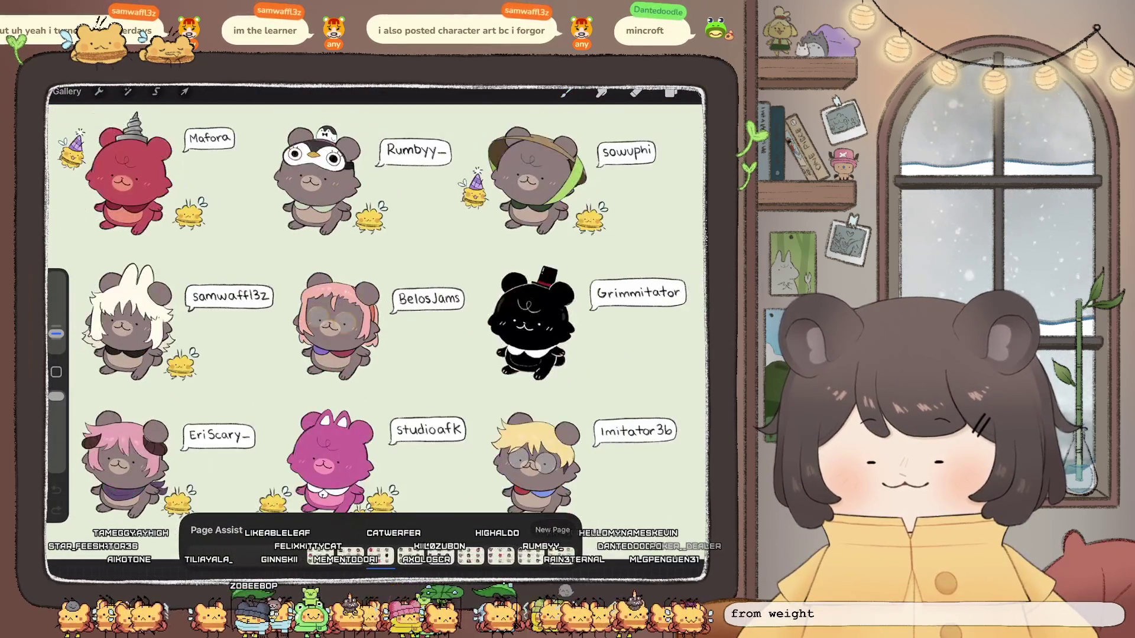
pyautogui.press('b')
pyautogui.scroll(5, 178, 313)
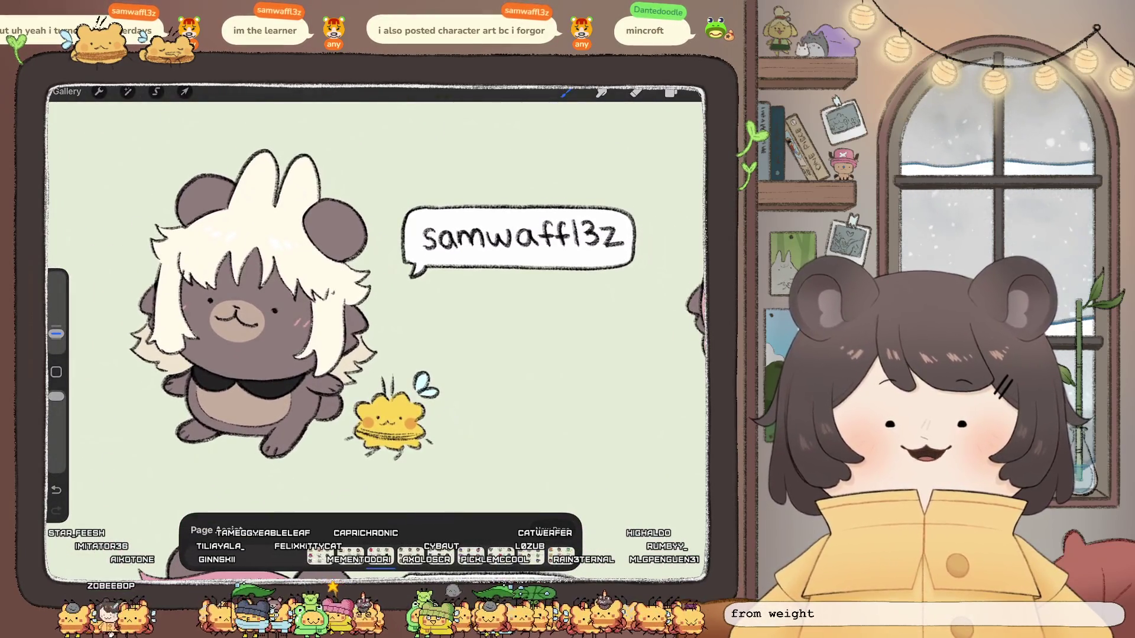
pyautogui.scroll(-5, 378, 320)
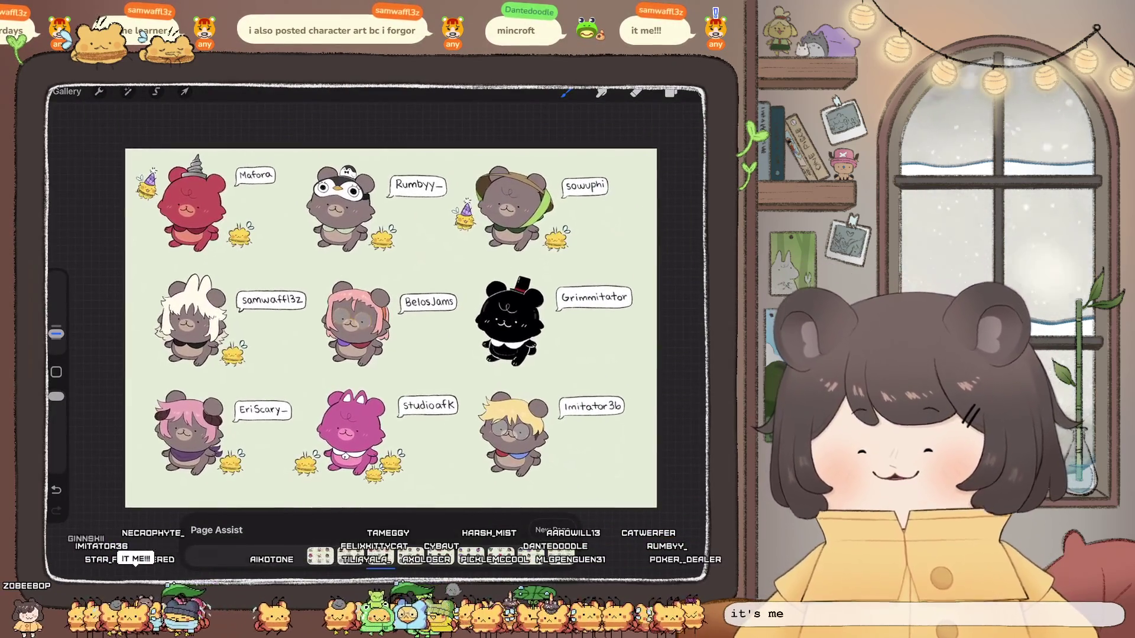
pyautogui.click(411, 556)
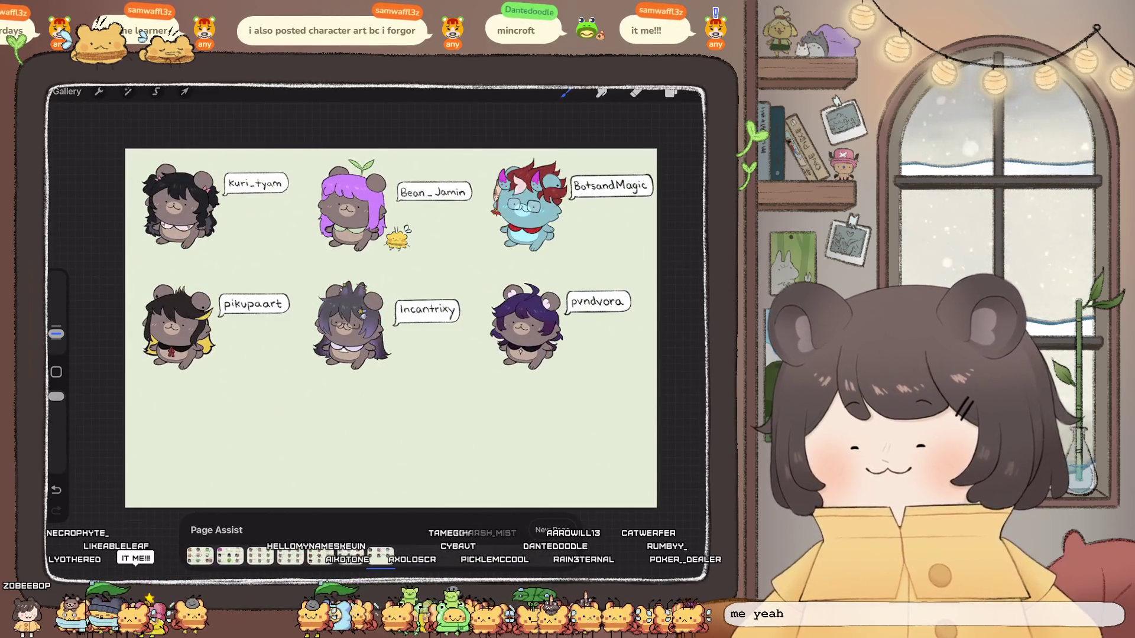
pyautogui.moveTo(382, 555)
pyautogui.mouseDown()
pyautogui.moveTo(261, 555)
pyautogui.moveTo(382, 556)
pyautogui.mouseUp()
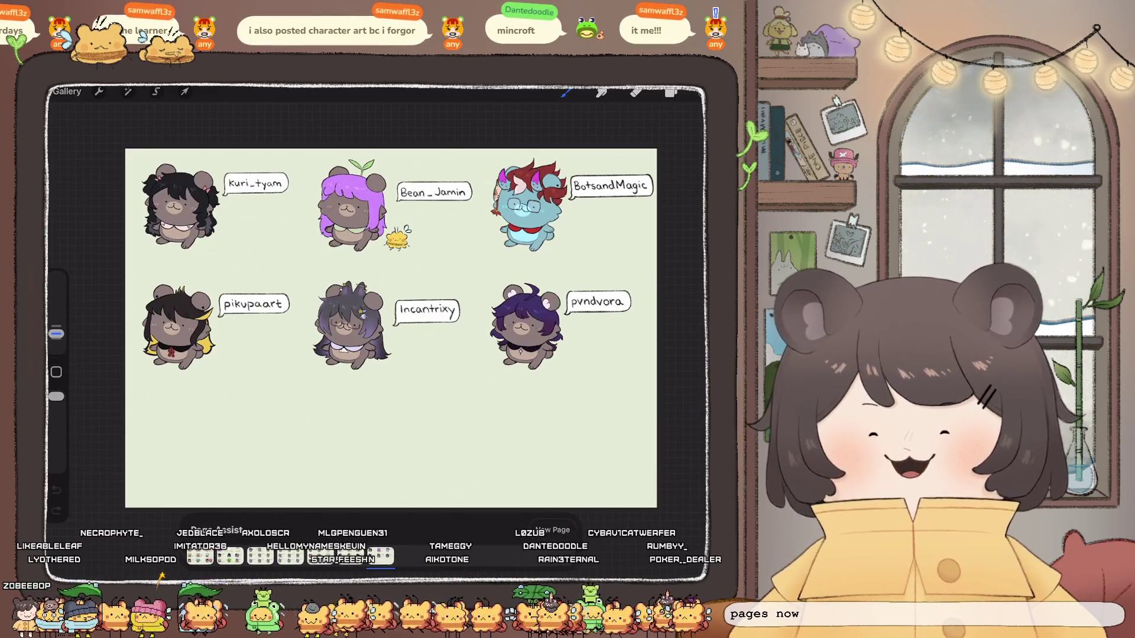
# Step: Go back to the main gallery and open the bear-eared girl sketch in Tiktoks
pyautogui.click(67, 91)
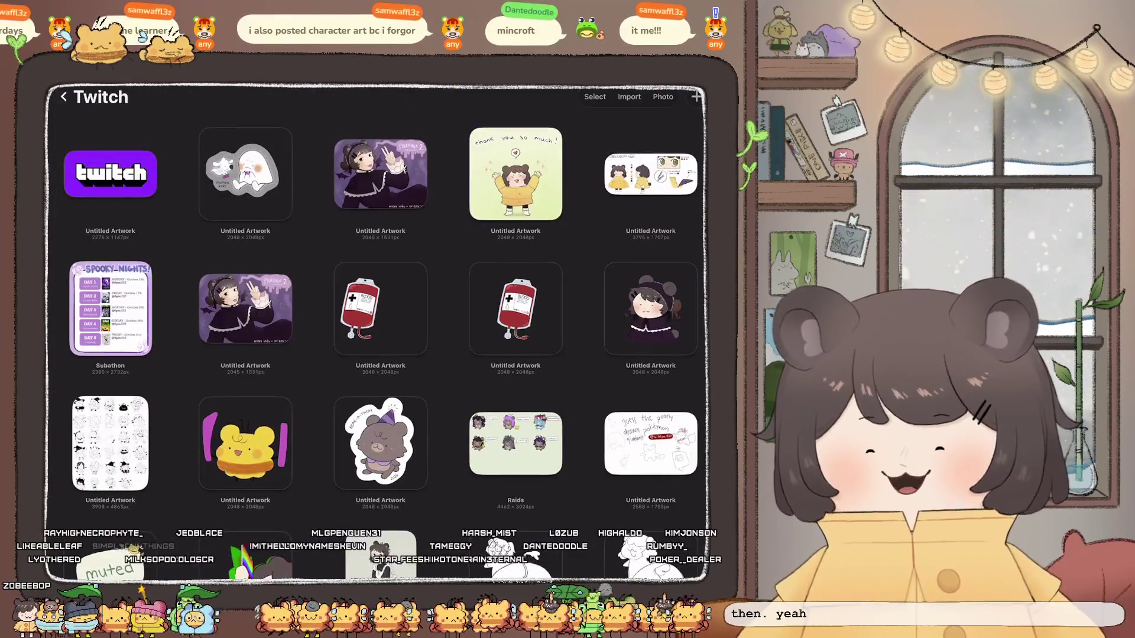
pyautogui.click(63, 96)
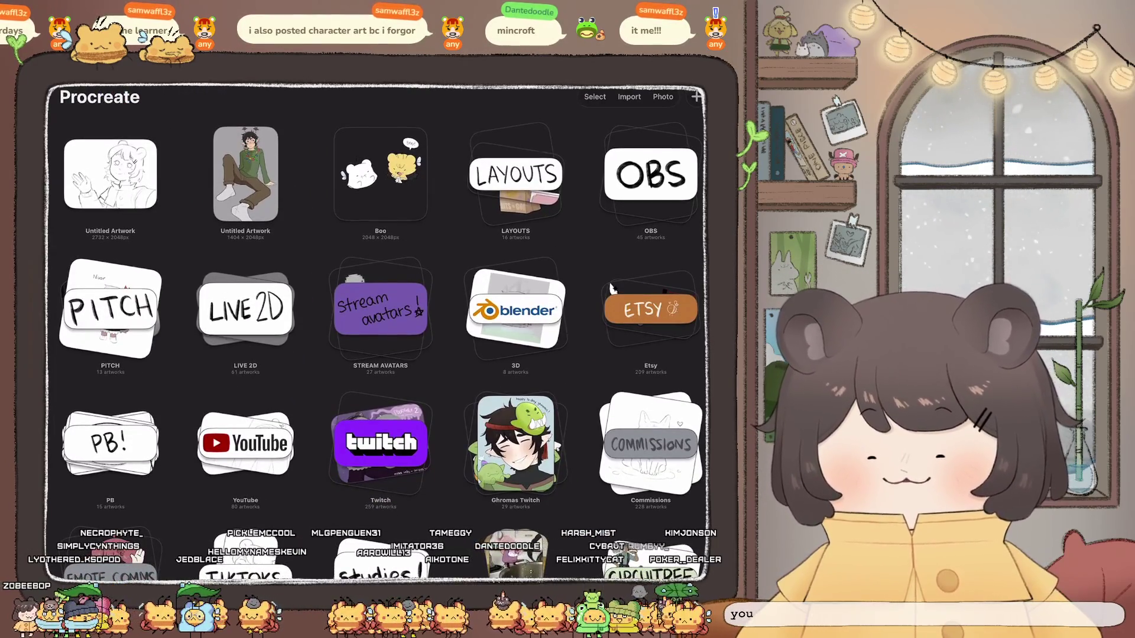
pyautogui.scroll(-2, 612, 288)
pyautogui.click(245, 515)
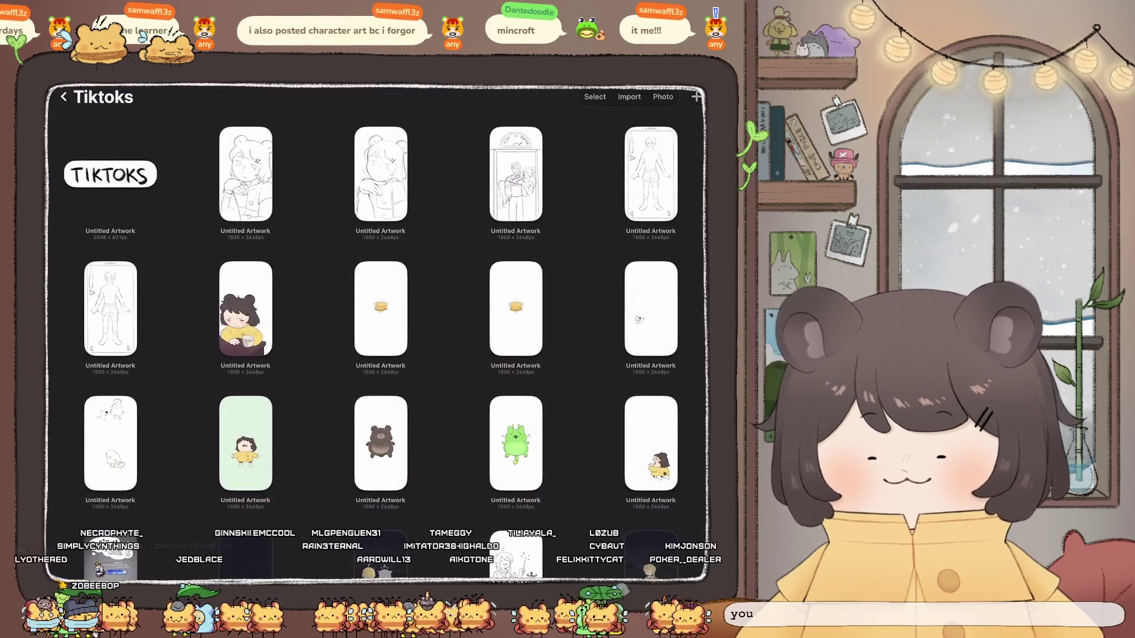
pyautogui.click(246, 175)
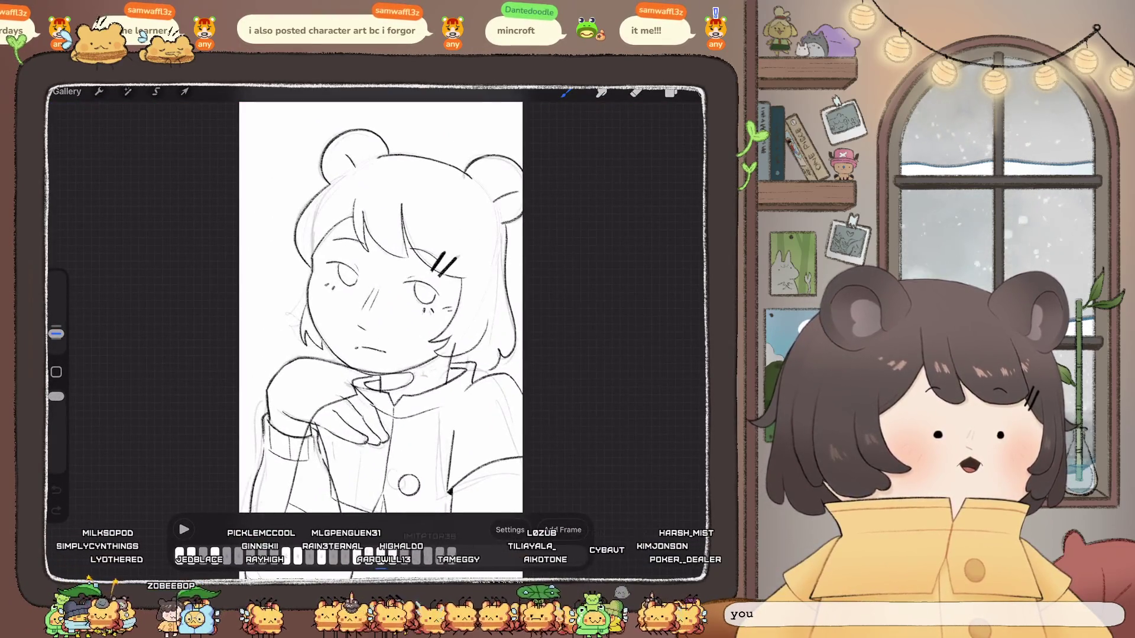
pyautogui.scroll(-3, 381, 308)
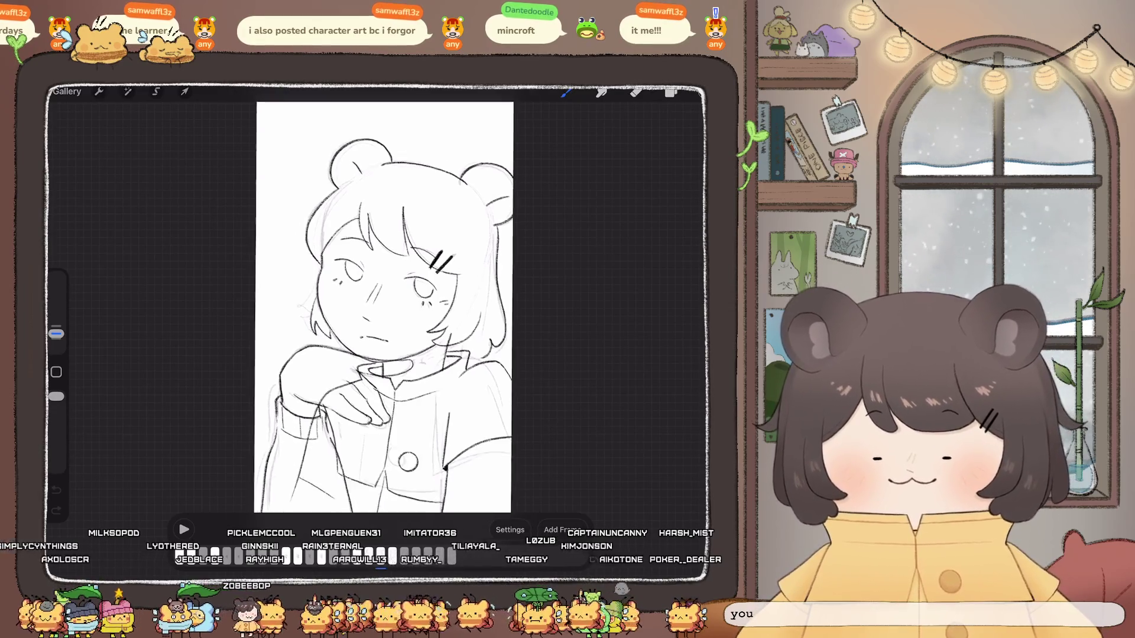
pyautogui.scroll(1, 383, 314)
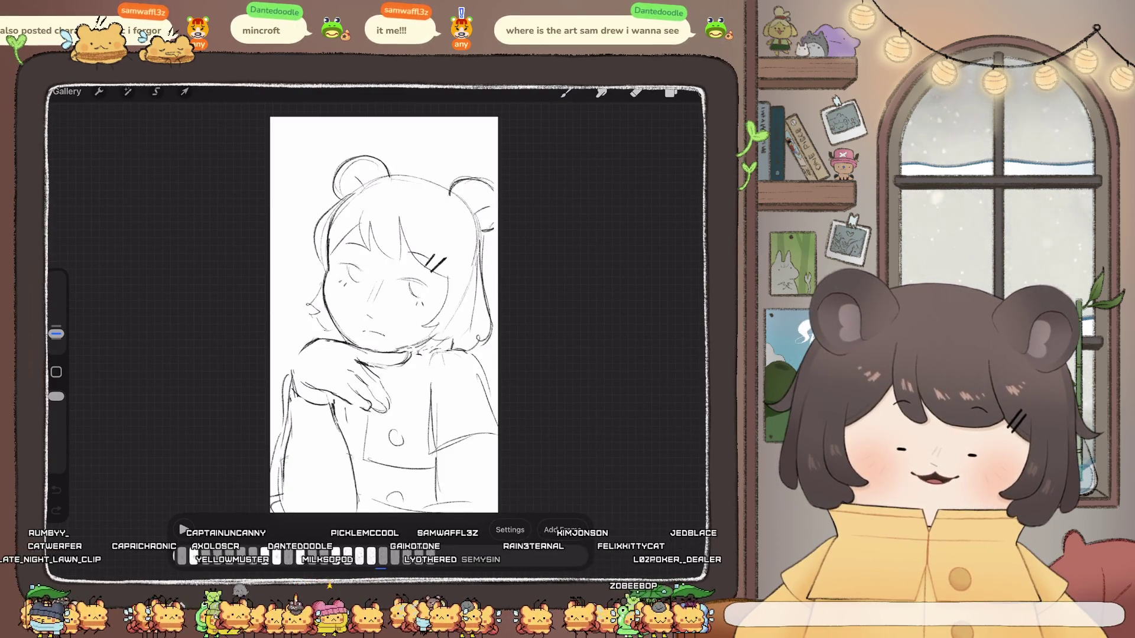
# Step: Open the layer list and select Layer 107
pyautogui.scroll(-5, 384, 315)
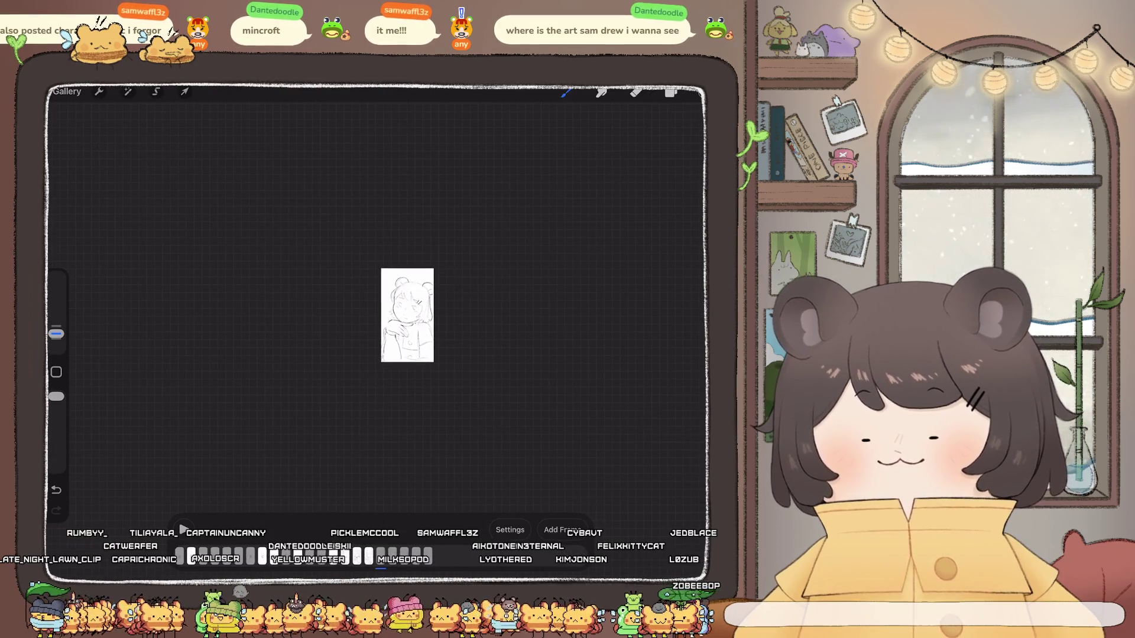
pyautogui.scroll(5, 407, 315)
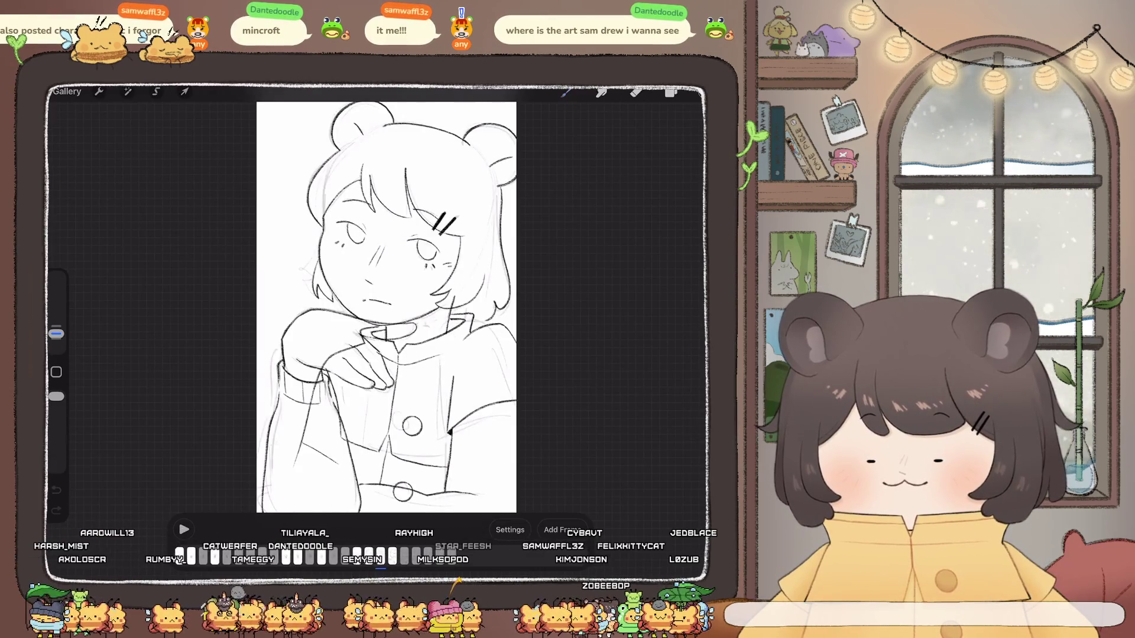
pyautogui.scroll(2, 384, 307)
pyautogui.click(671, 93)
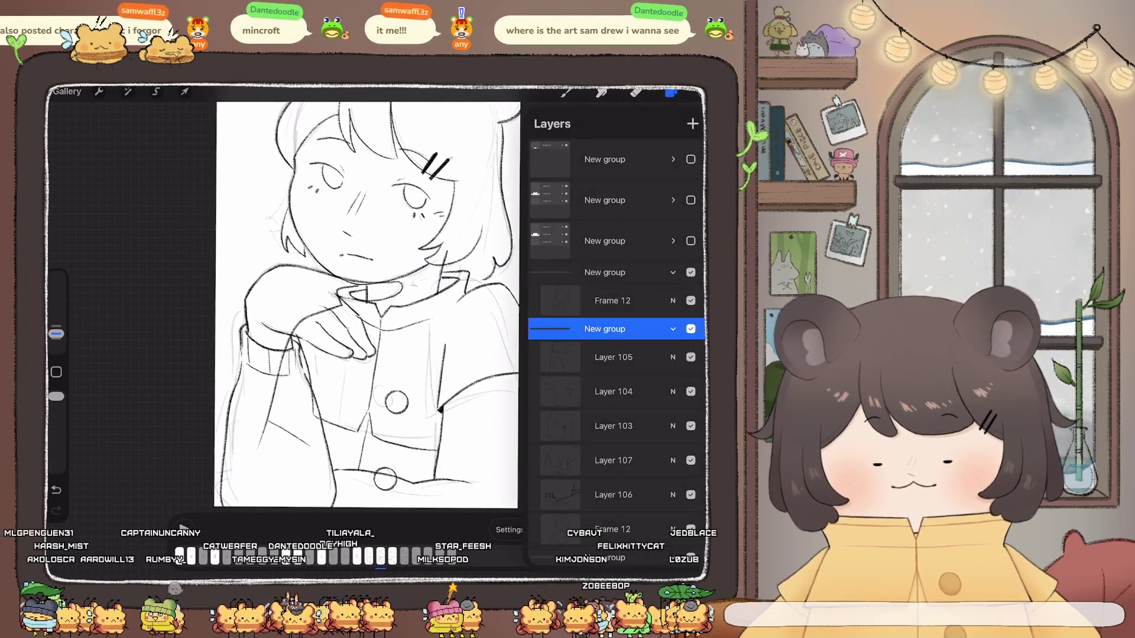
pyautogui.click(614, 461)
# Step: Push the shoulder and sleeve lines with Liquify at 32% distortion
pyautogui.click(127, 91)
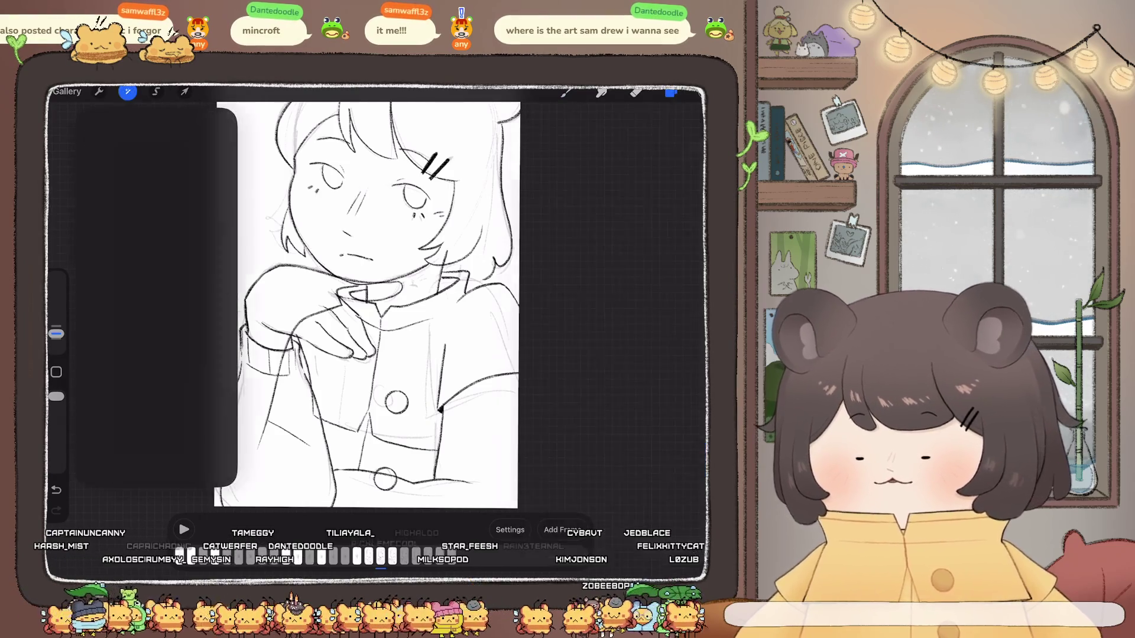
pyautogui.click(101, 447)
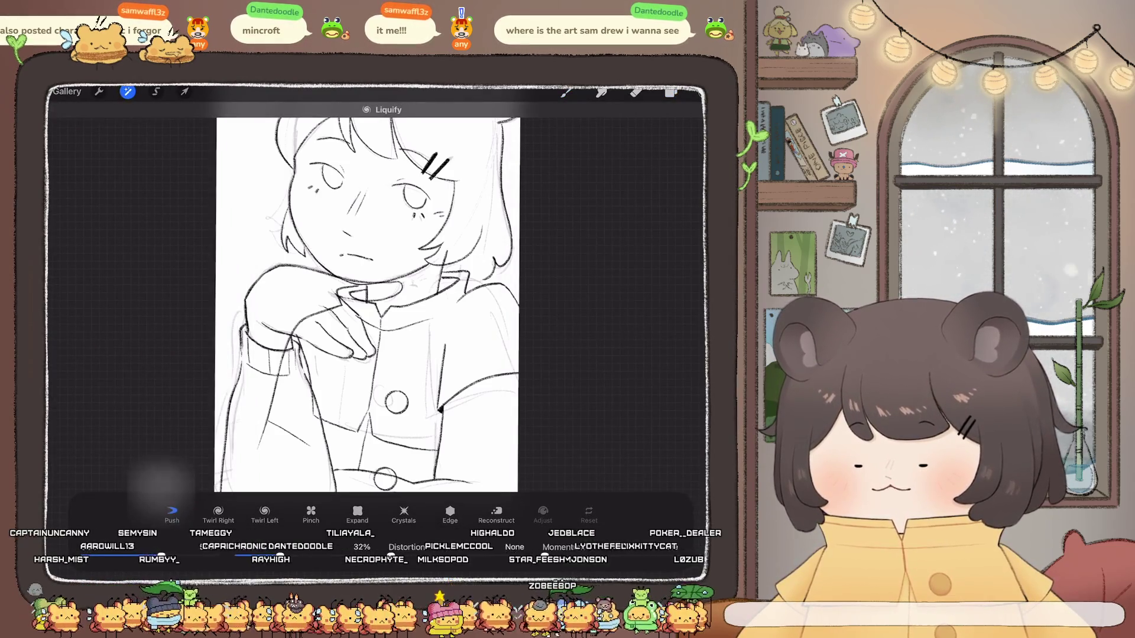
pyautogui.moveTo(503, 296); pyautogui.dragTo(473, 281)
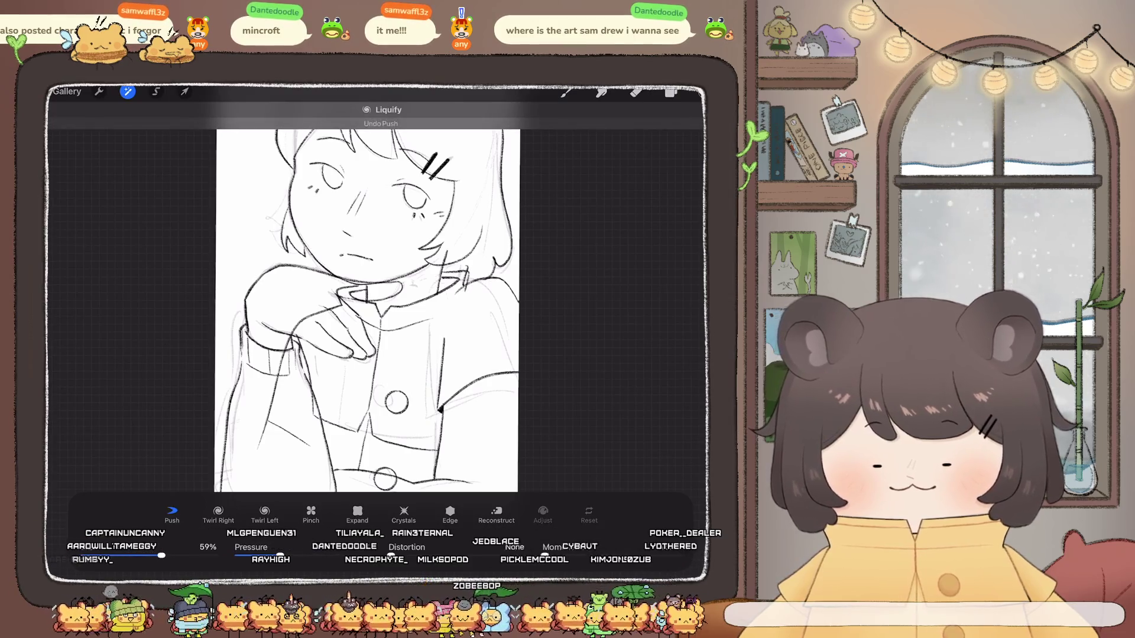
pyautogui.moveTo(444, 402); pyautogui.dragTo(497, 373)
pyautogui.moveTo(405, 556); pyautogui.dragTo(392, 556)
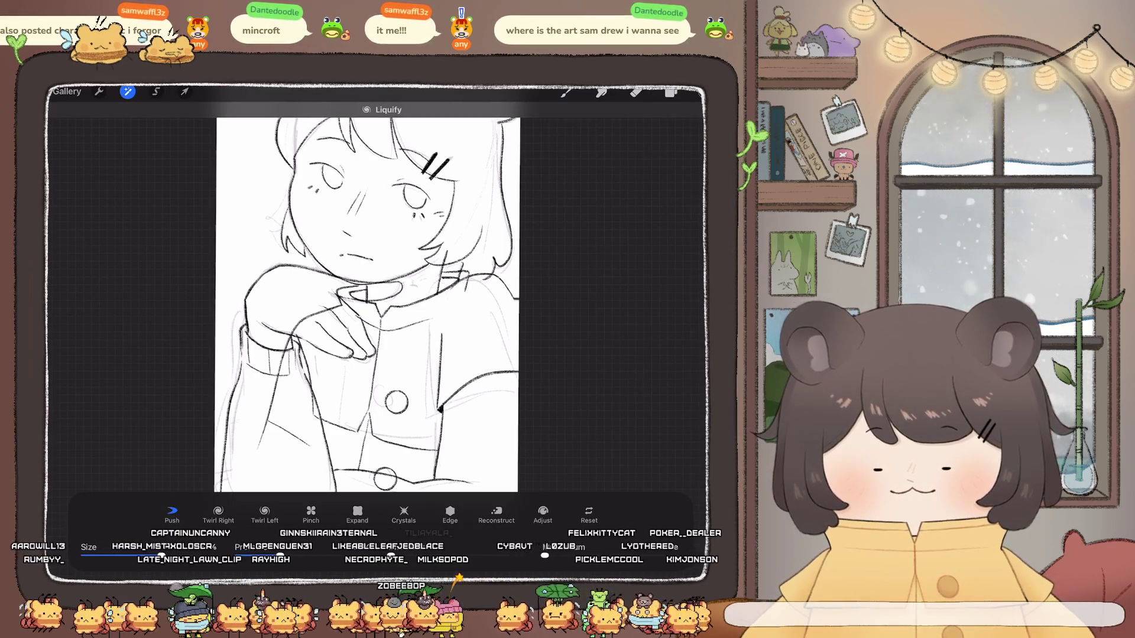
pyautogui.click(566, 92)
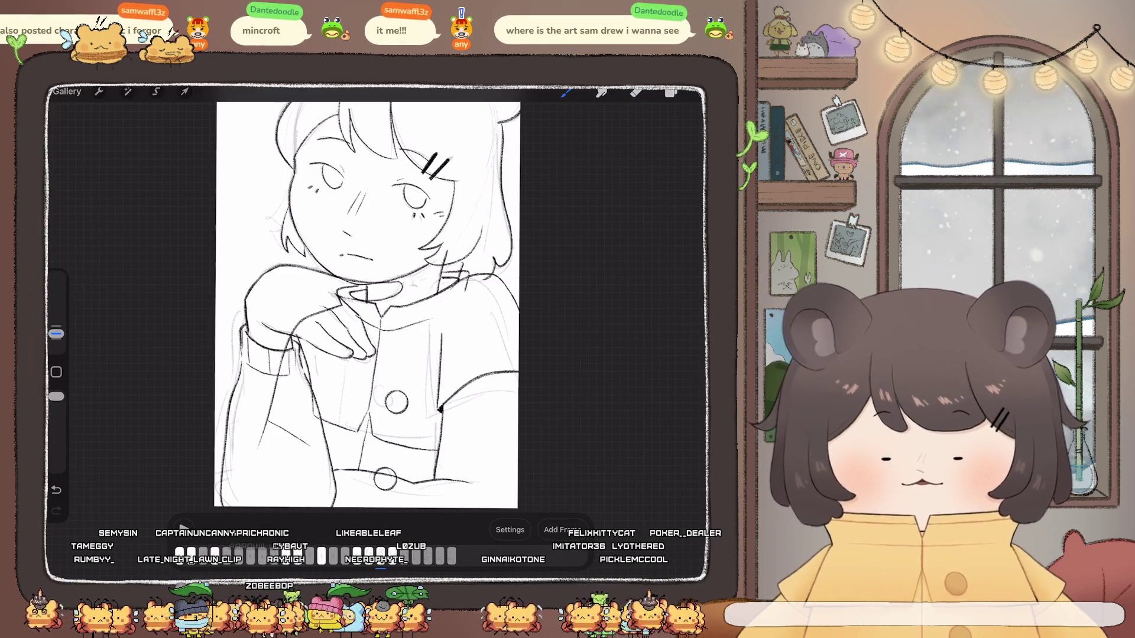
pyautogui.click(670, 92)
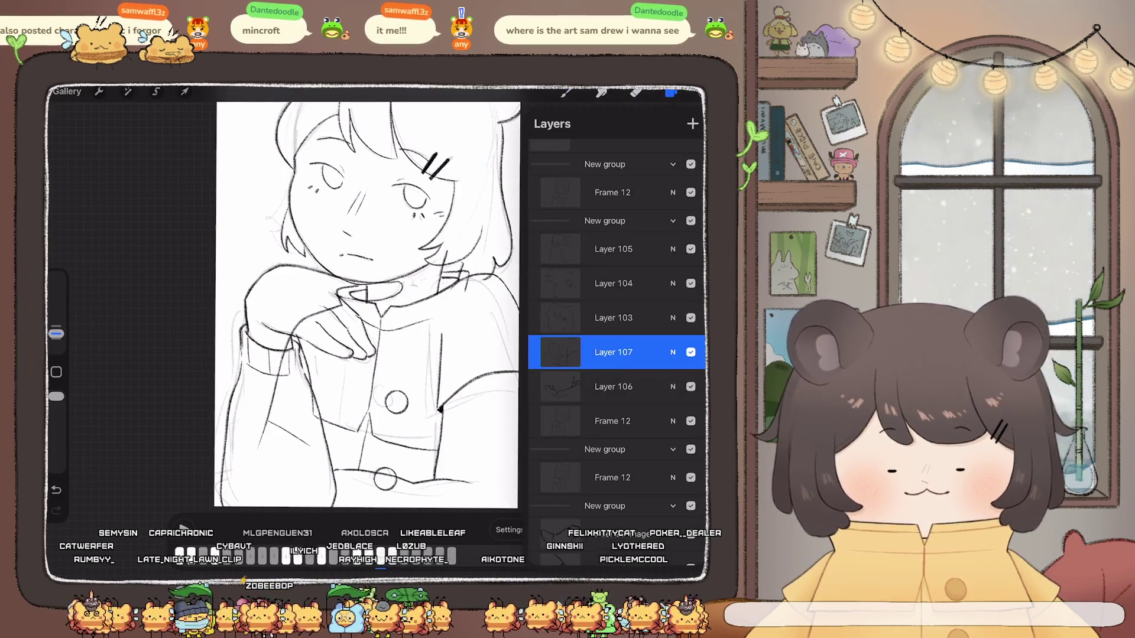
pyautogui.click(128, 92)
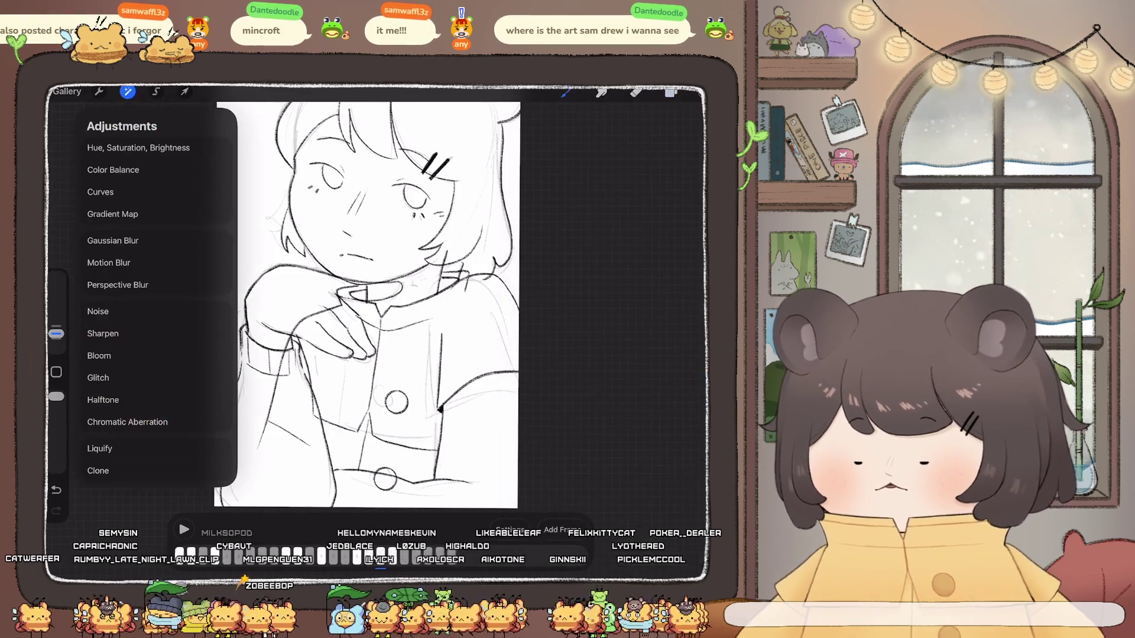
# Step: Push the neck and collar lines with Liquify at a 66% brush size
pyautogui.click(97, 448)
pyautogui.moveTo(161, 556); pyautogui.dragTo(171, 556)
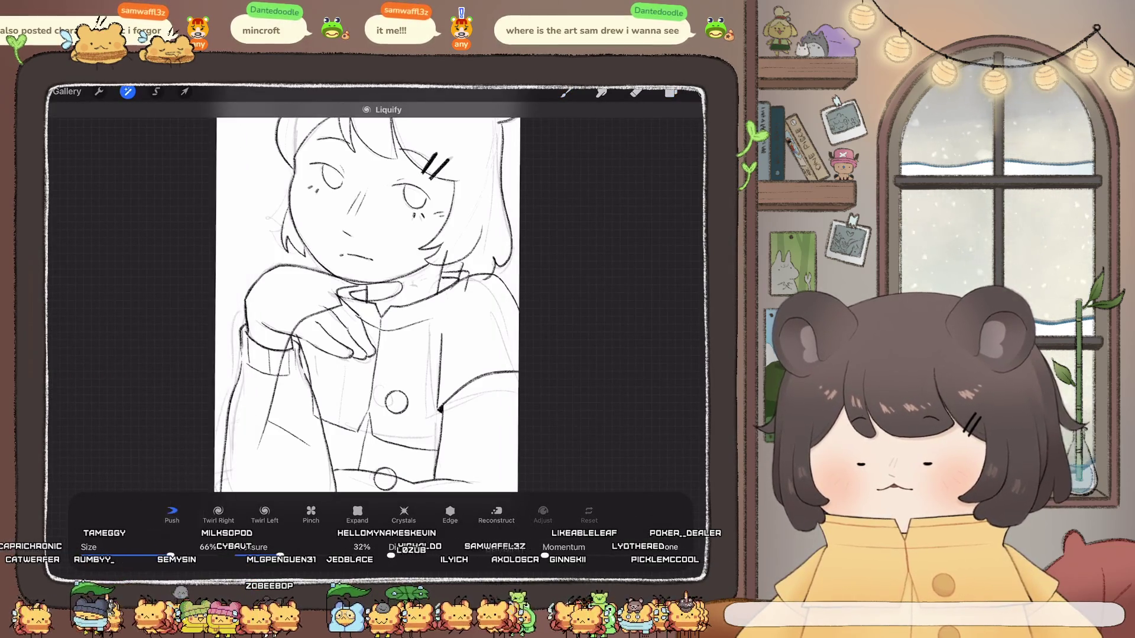
pyautogui.moveTo(449, 248)
pyautogui.mouseDown()
pyautogui.moveTo(408, 319)
pyautogui.moveTo(453, 269)
pyautogui.moveTo(443, 278)
pyautogui.mouseUp()
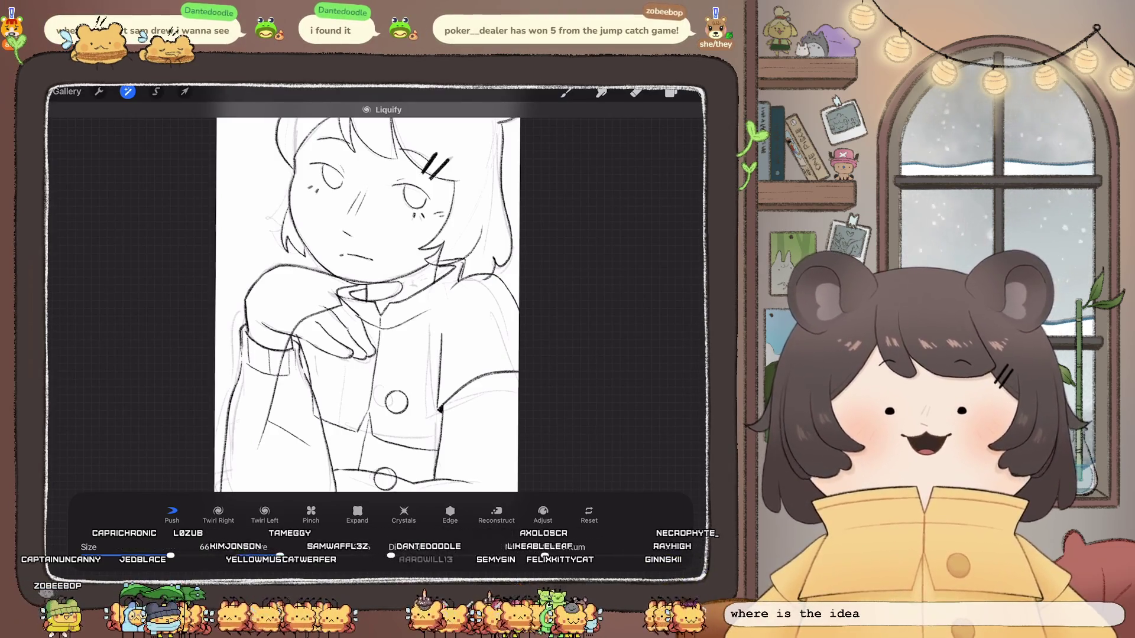
pyautogui.press('l')
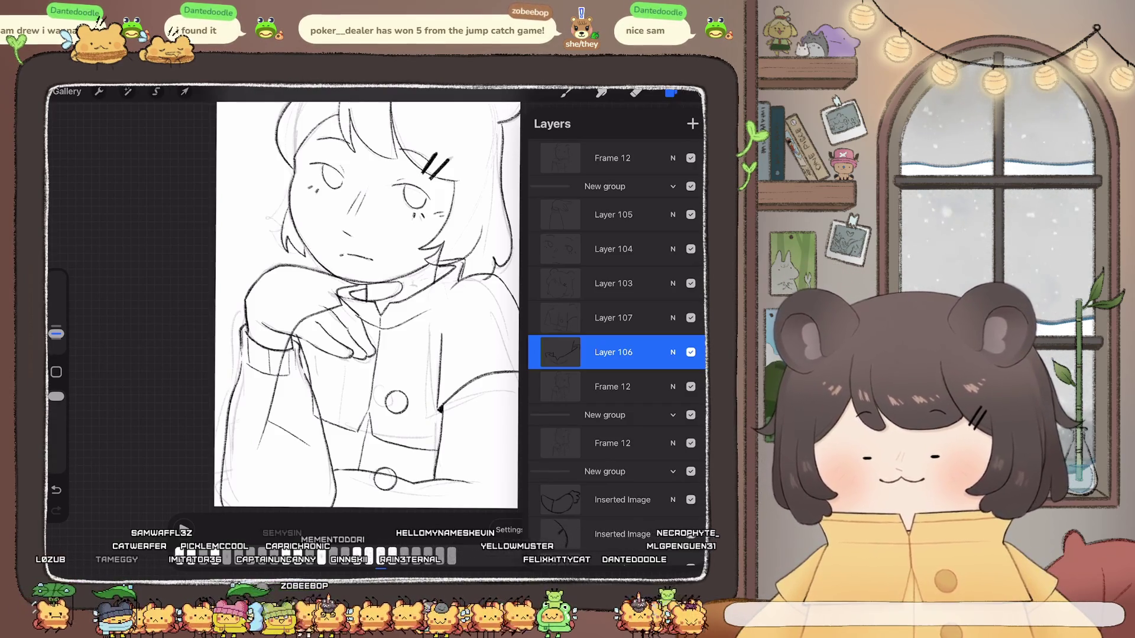
# Step: Scrub the timeline to the frame showing the small full-body bear-eared figure
pyautogui.scroll(-5, 374, 281)
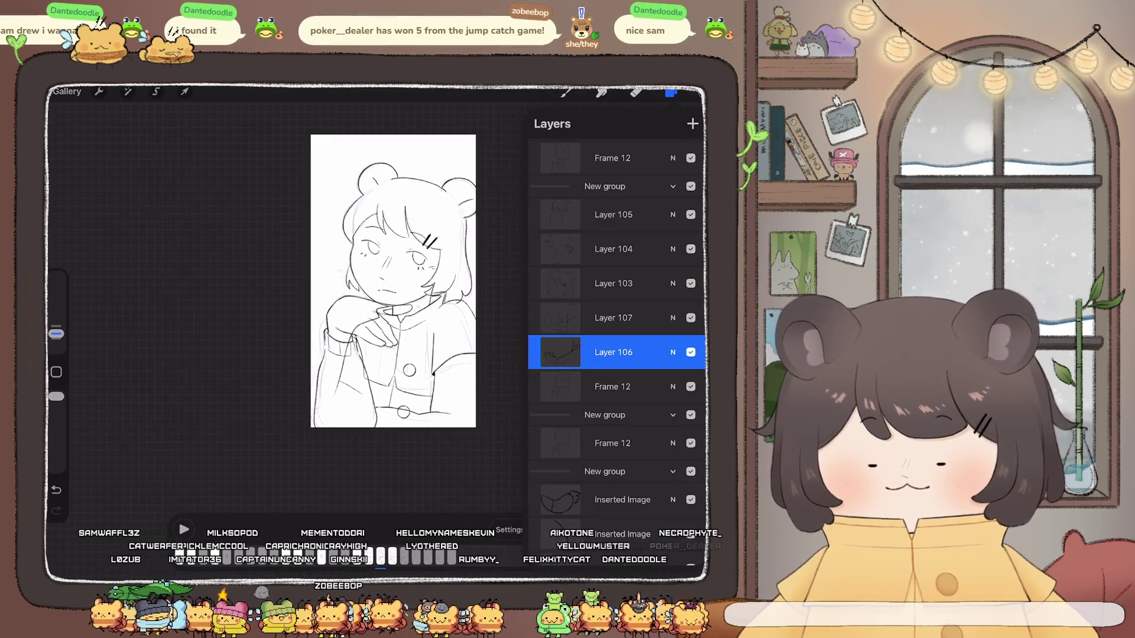
pyautogui.scroll(-2, 390, 281)
pyautogui.moveTo(414, 556); pyautogui.dragTo(324, 555)
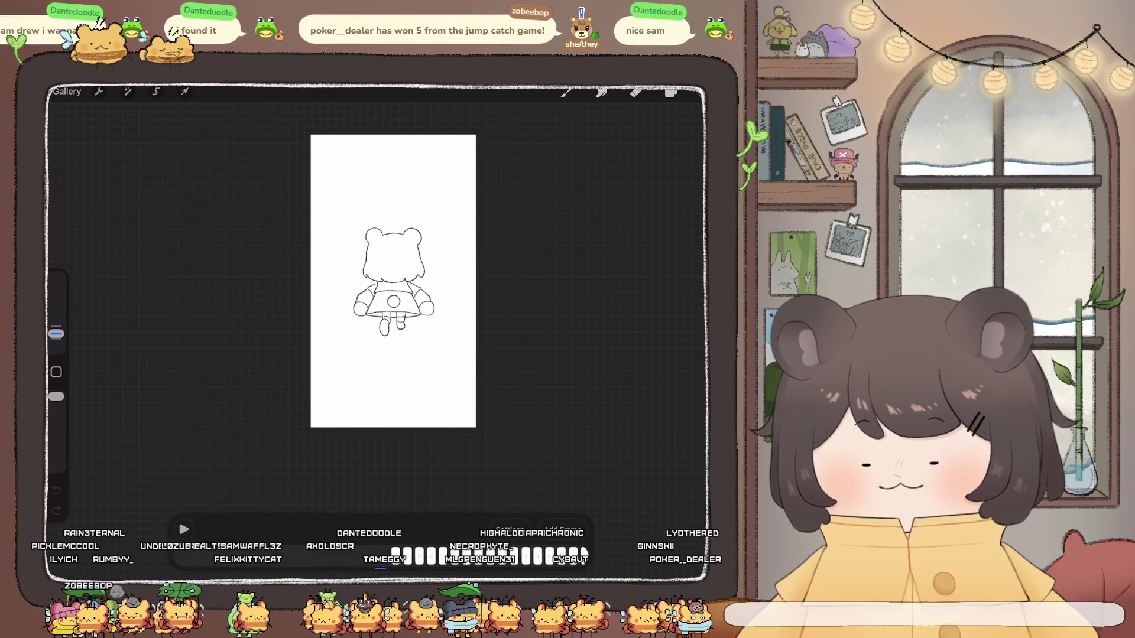
pyautogui.scroll(5, 393, 281)
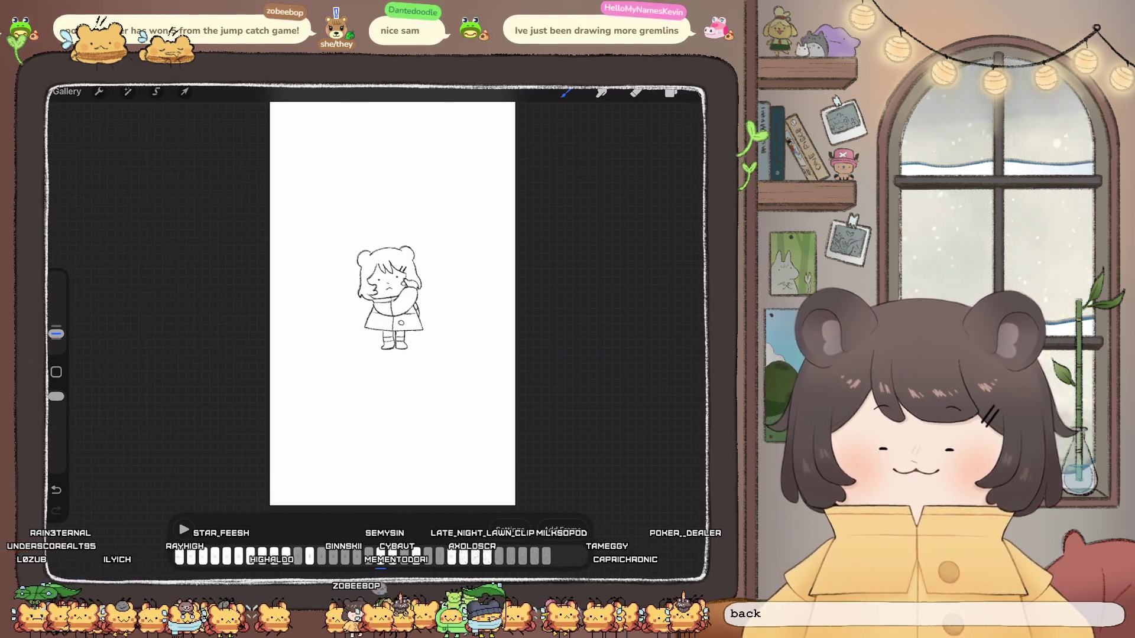
# Step: Play and stop the looping animation, then select Layer 104 in the layer list
pyautogui.click(183, 530)
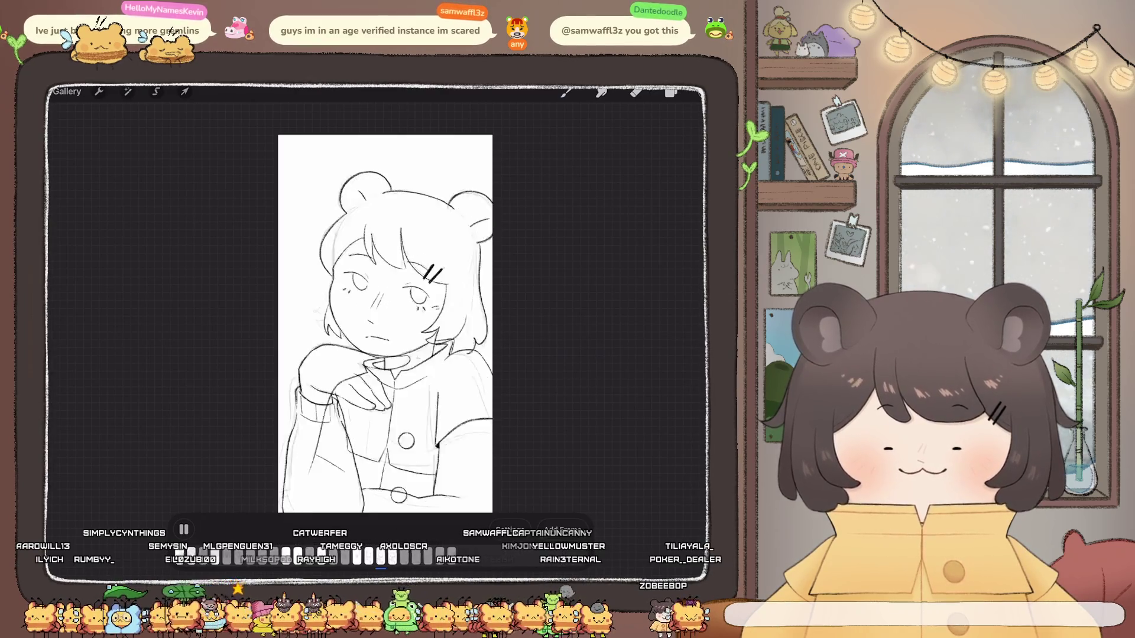
pyautogui.click(184, 529)
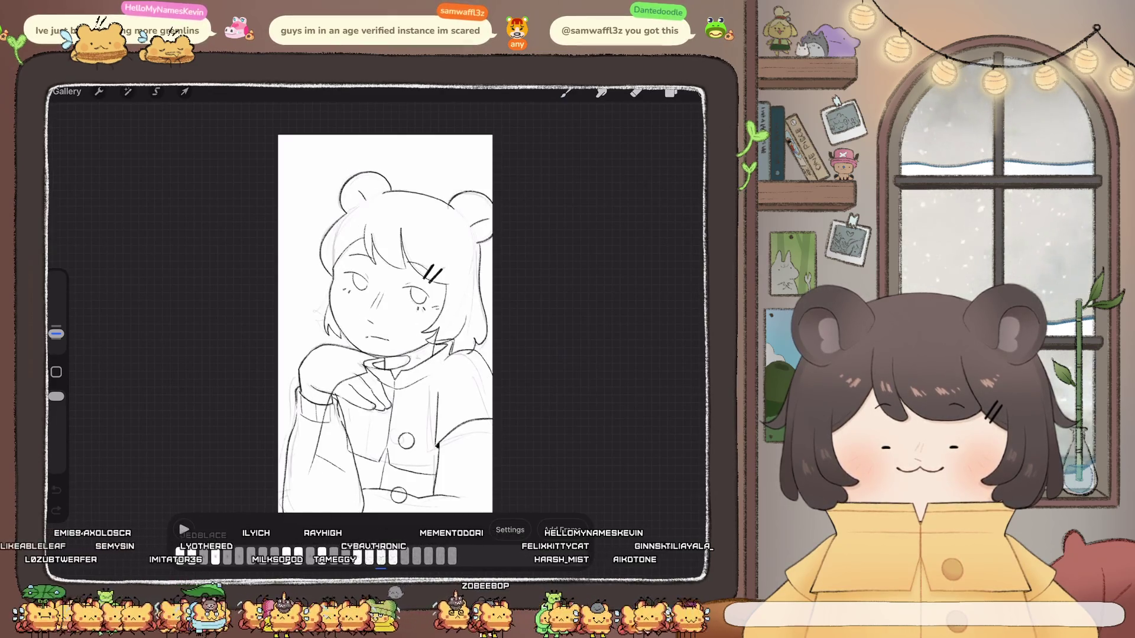
pyautogui.scroll(3, 384, 325)
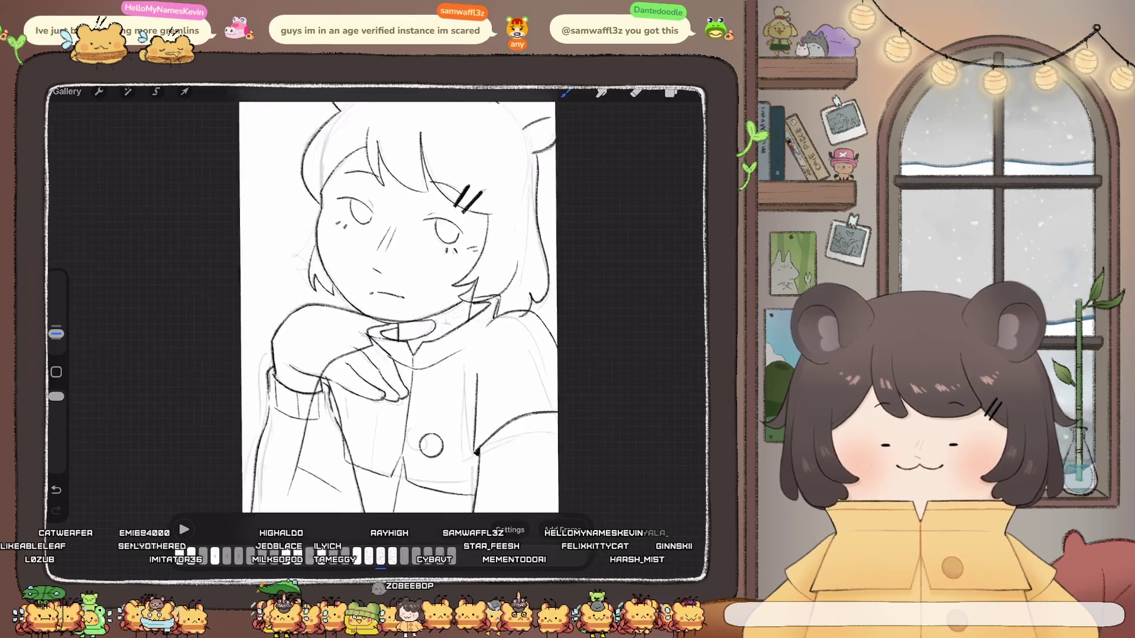
pyautogui.click(671, 93)
pyautogui.click(614, 392)
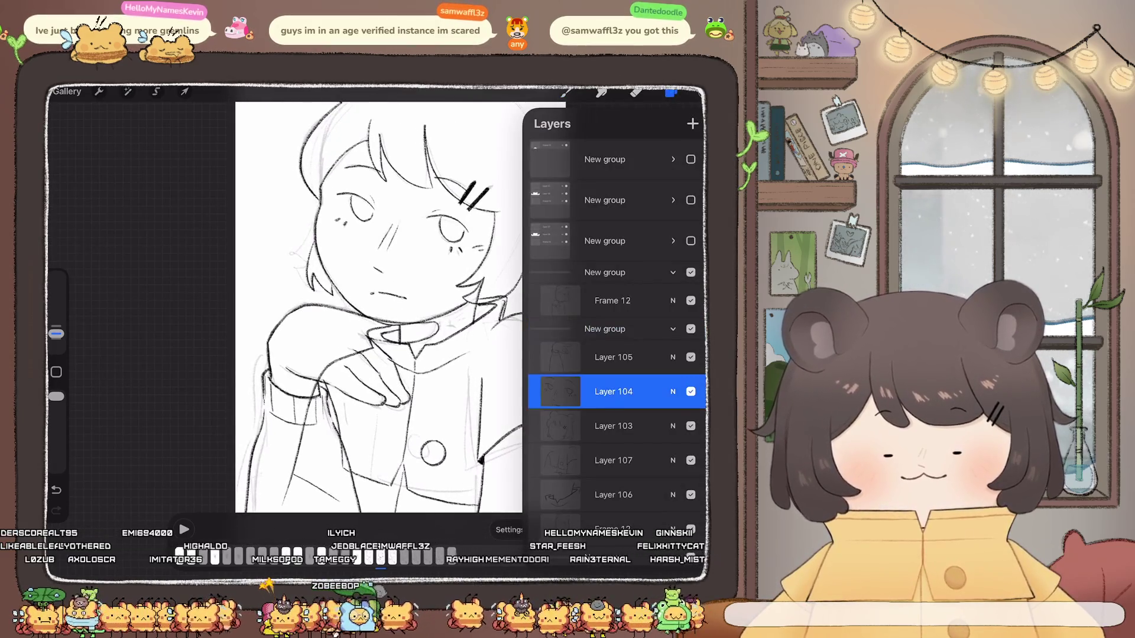
# Step: Choose the Calligraphy > Monoline brush for inking
pyautogui.click(671, 93)
pyautogui.click(566, 93)
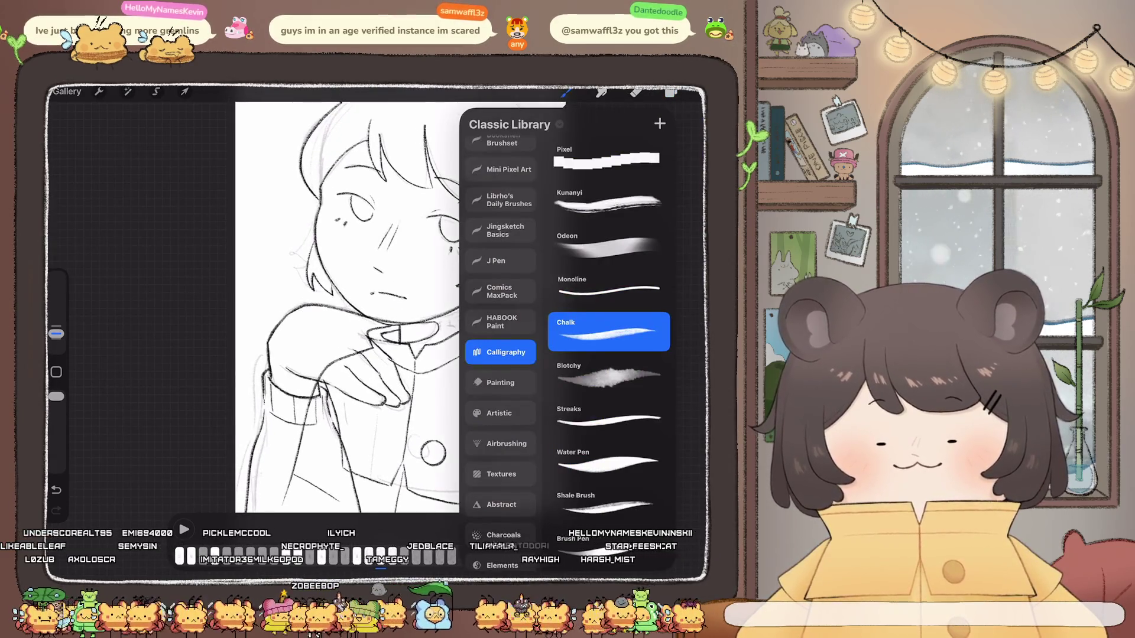
pyautogui.click(609, 286)
pyautogui.scroll(-3, 435, 272)
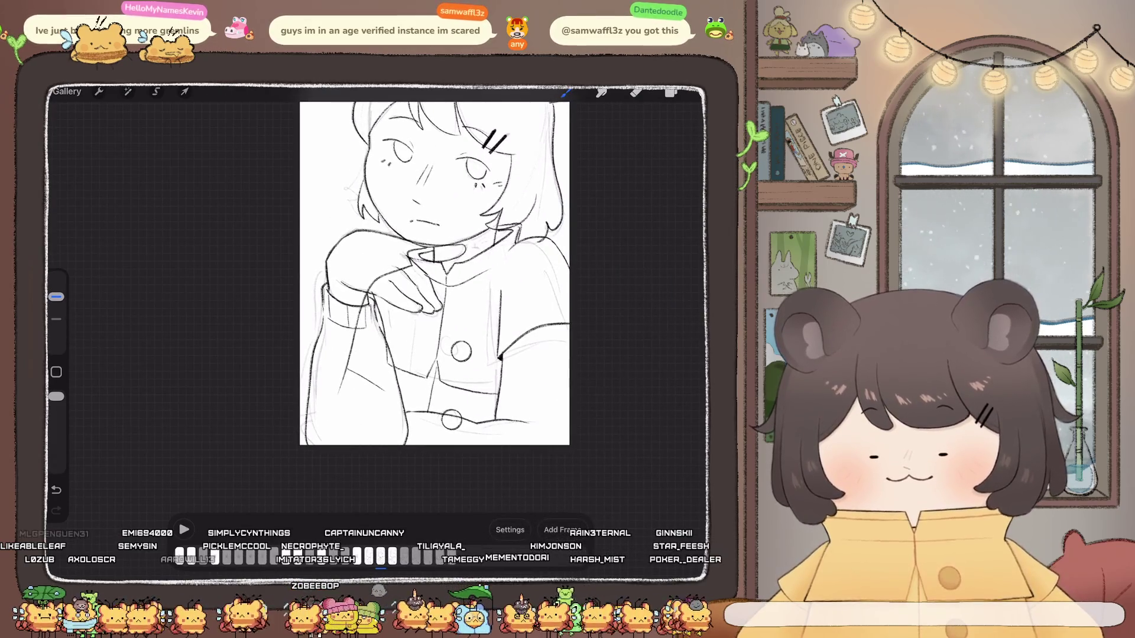
pyautogui.scroll(3, 455, 296)
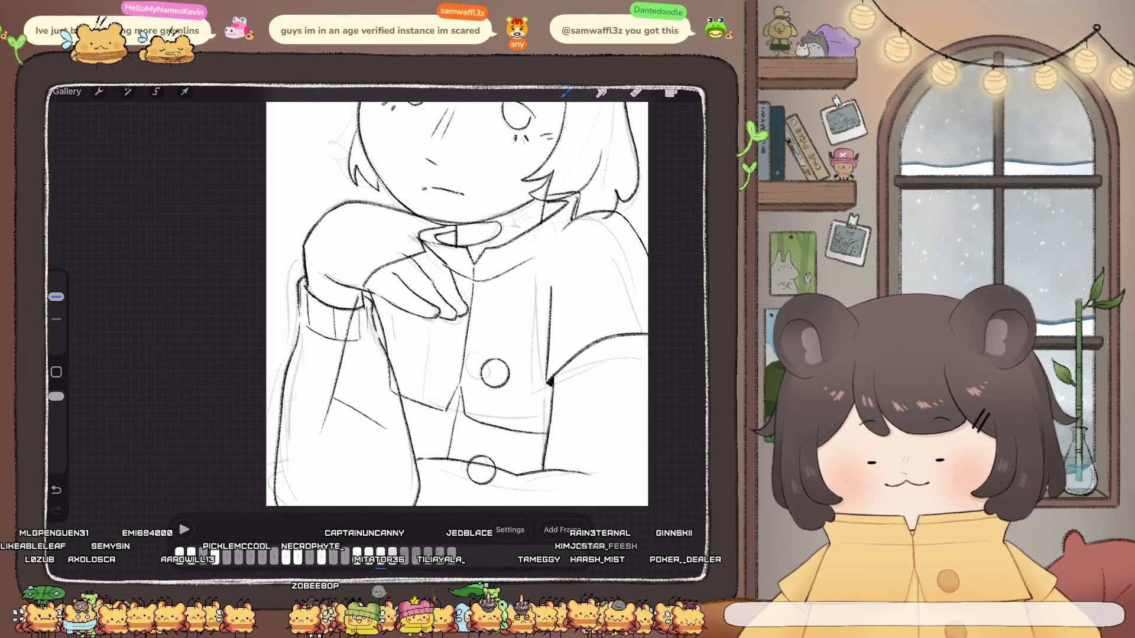
# Step: Undo the stray stroke and drop a ColorDrop fill into the drawing
pyautogui.hotkey('ctrl', 'z')
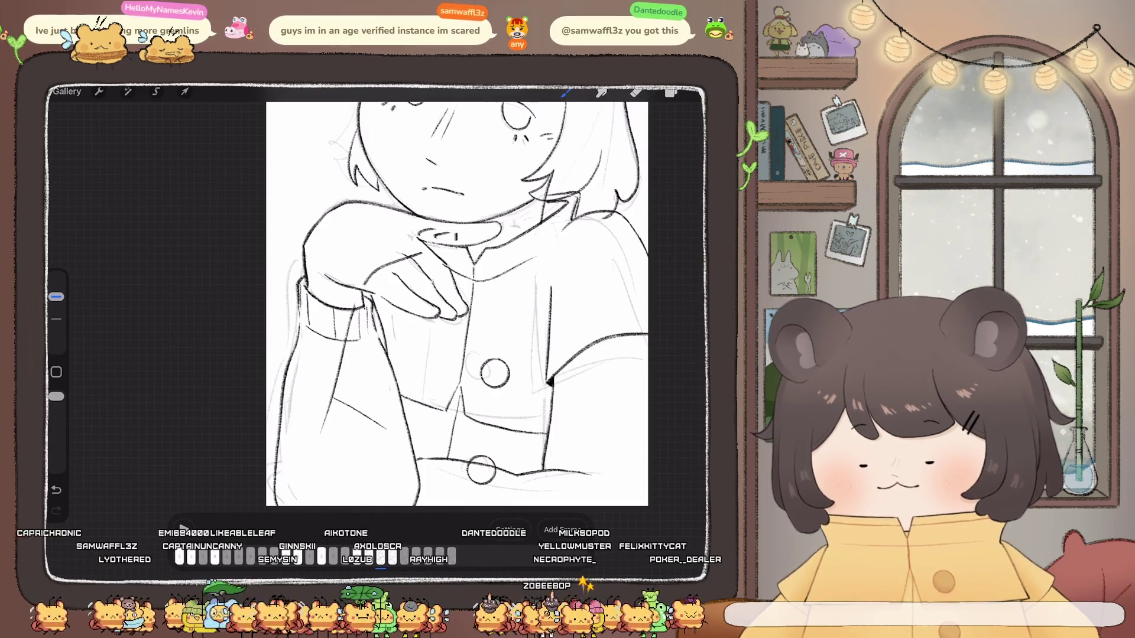
pyautogui.moveTo(671, 92); pyautogui.dragTo(455, 296)
pyautogui.scroll(-5, 455, 295)
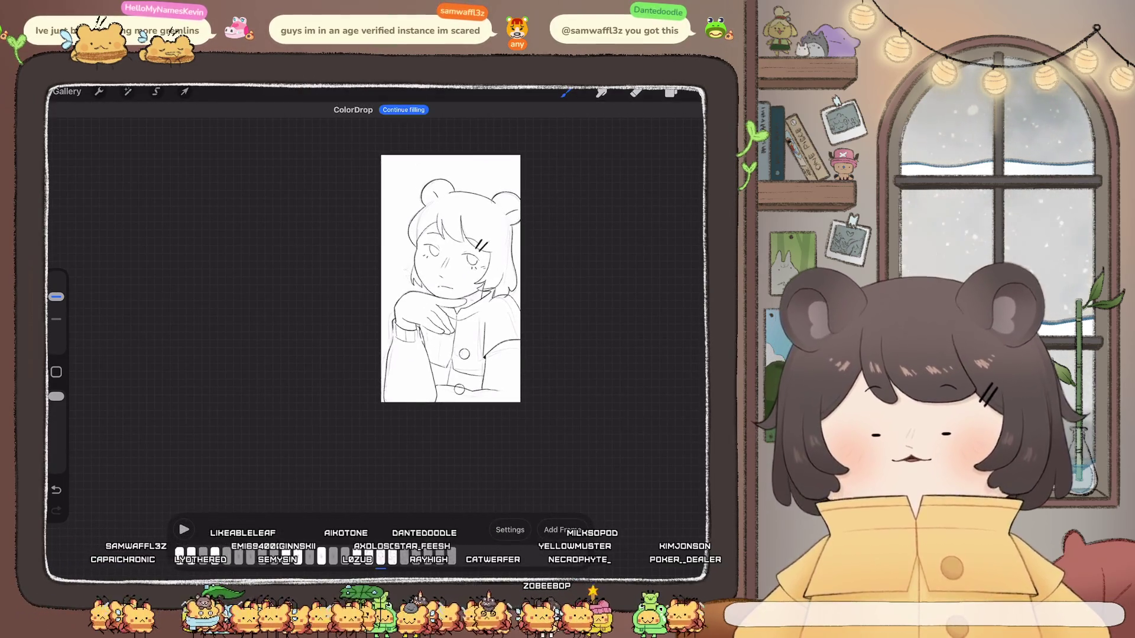
# Step: Play the animation loop in Animation Assist to review it
pyautogui.scroll(5, 378, 295)
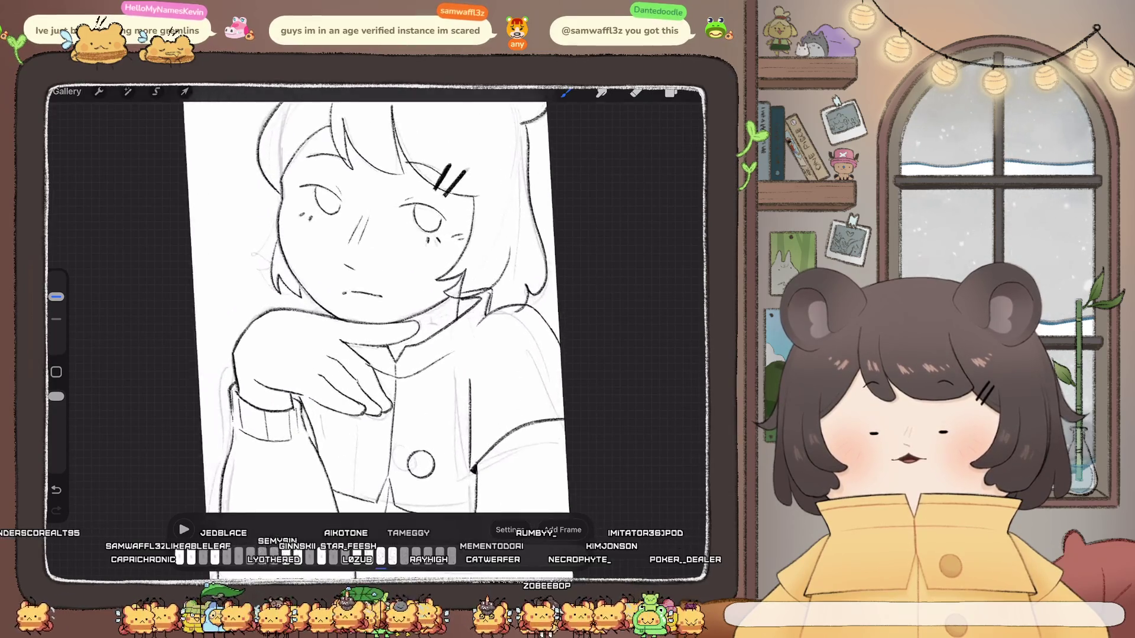
pyautogui.scroll(-5, 398, 284)
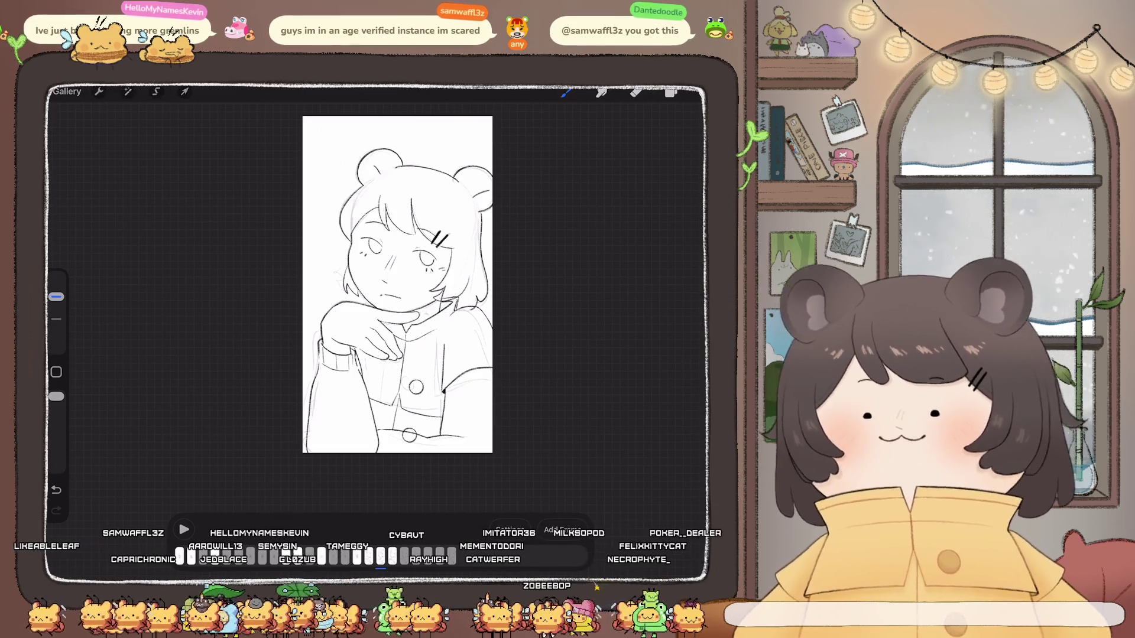
pyautogui.scroll(2, 385, 290)
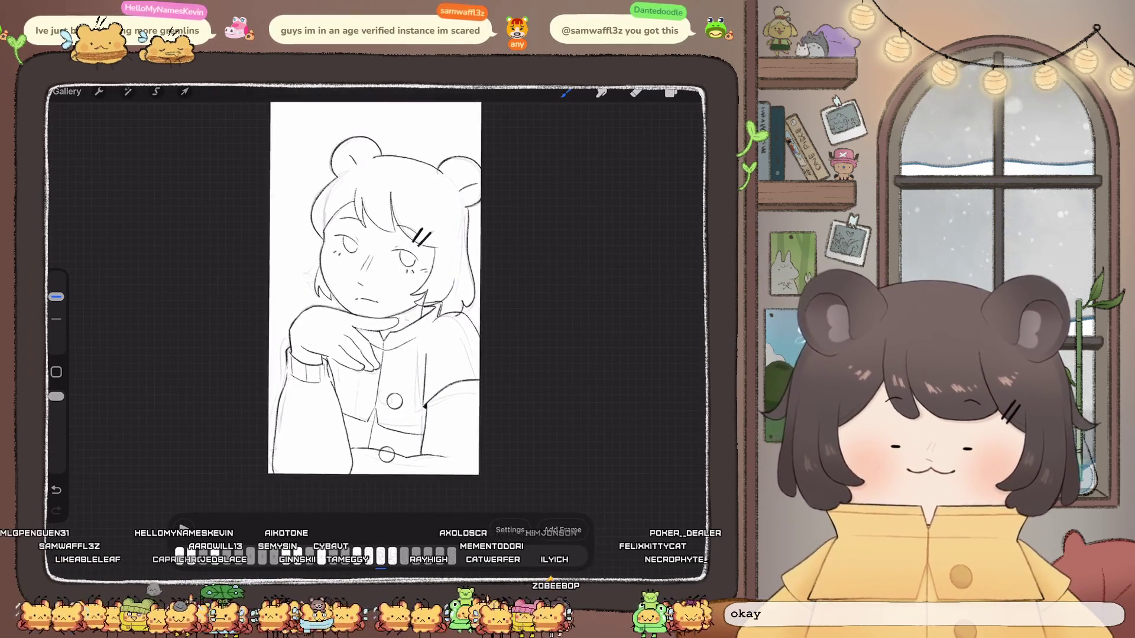
pyautogui.click(671, 92)
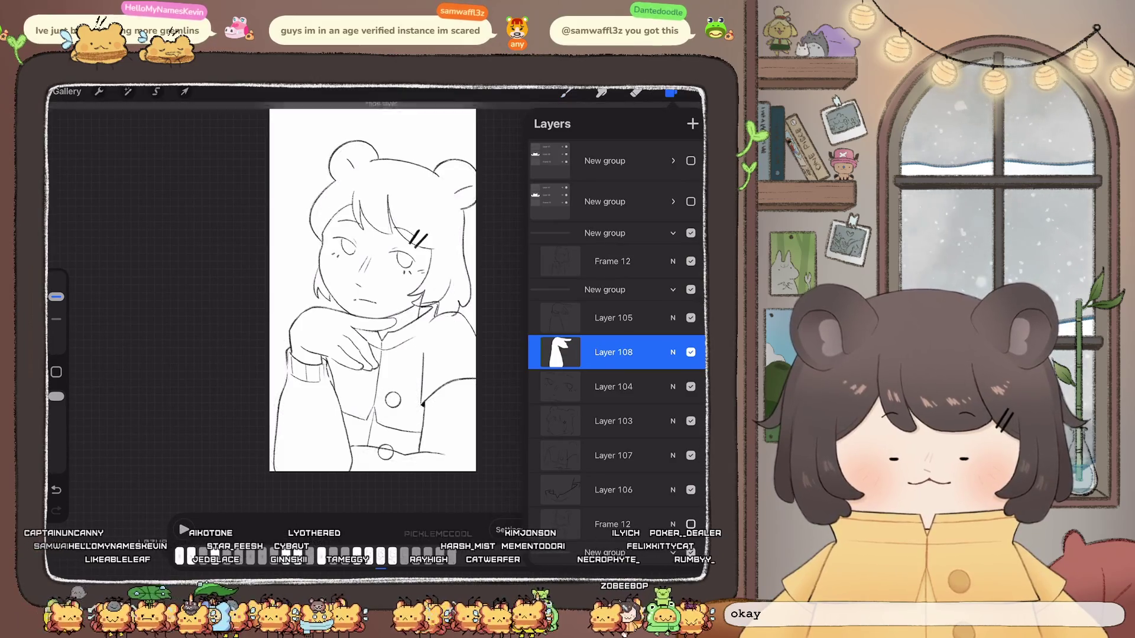
pyautogui.click(671, 92)
pyautogui.scroll(-2, 384, 295)
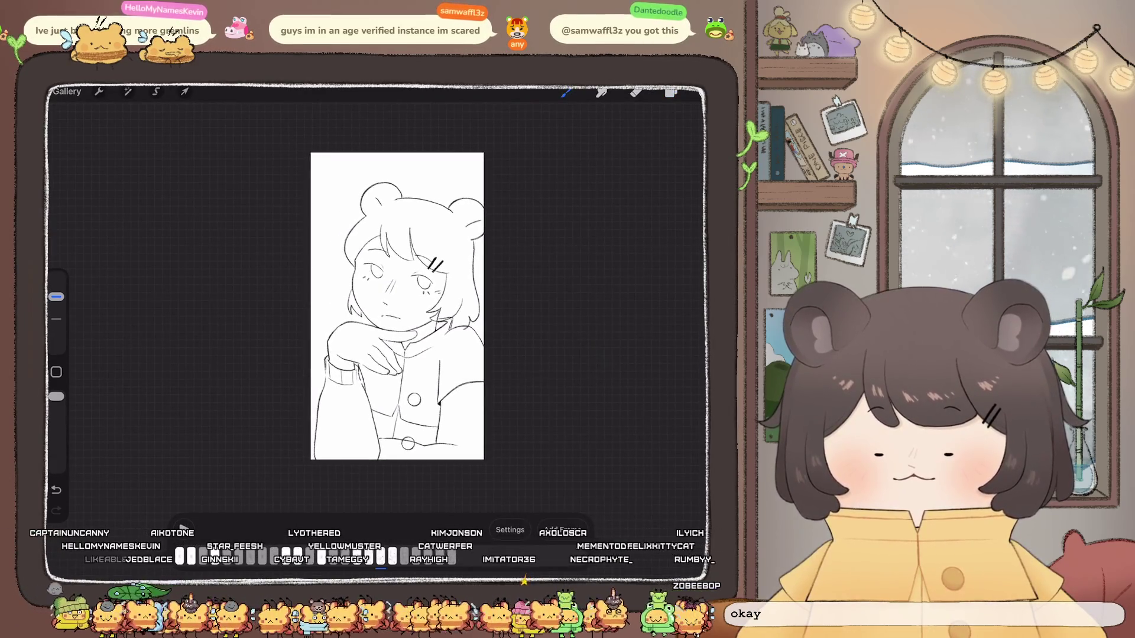
pyautogui.click(184, 528)
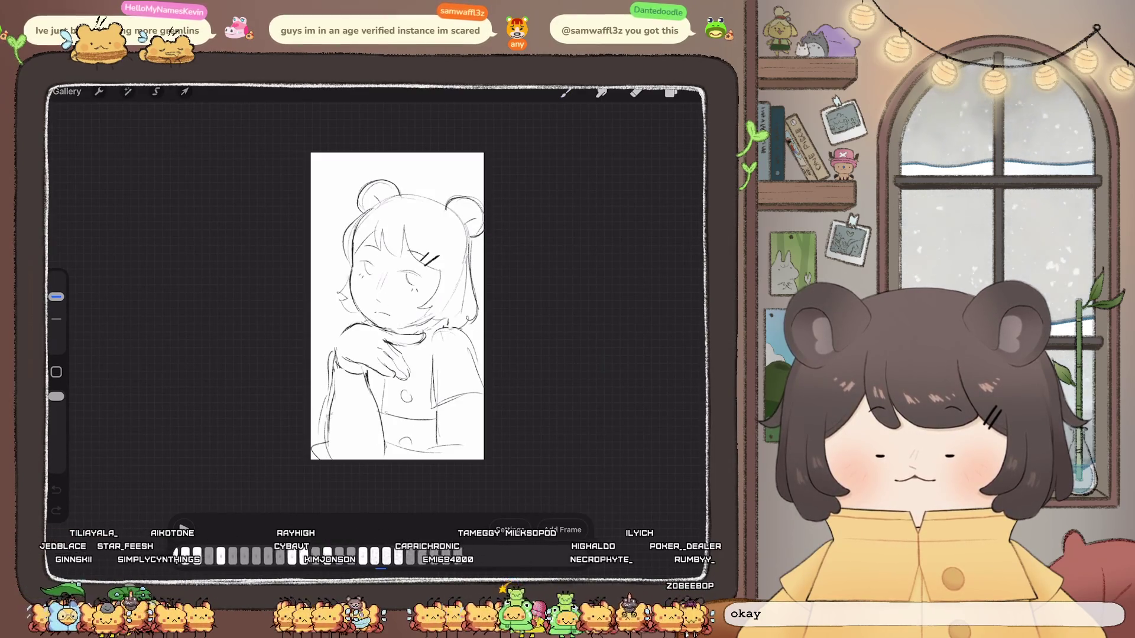
pyautogui.scroll(3, 375, 308)
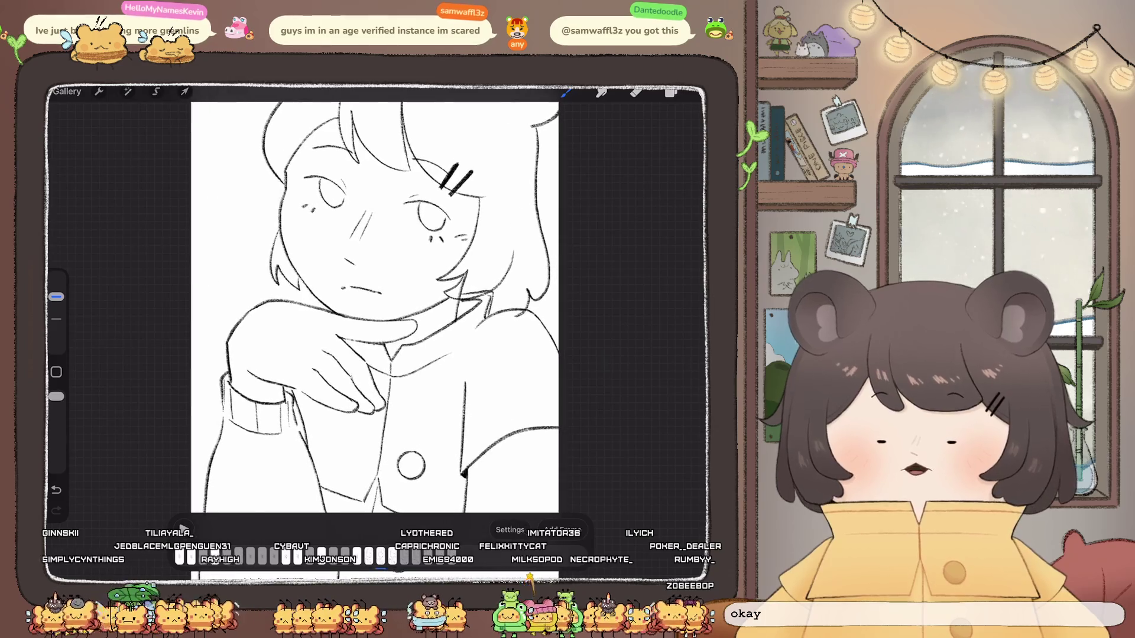
# Step: Check the frame layers, including the new Layer 108 fill, then bring up Adjustments
pyautogui.click(671, 92)
pyautogui.click(609, 241)
pyautogui.click(609, 441)
pyautogui.click(671, 92)
pyautogui.click(128, 92)
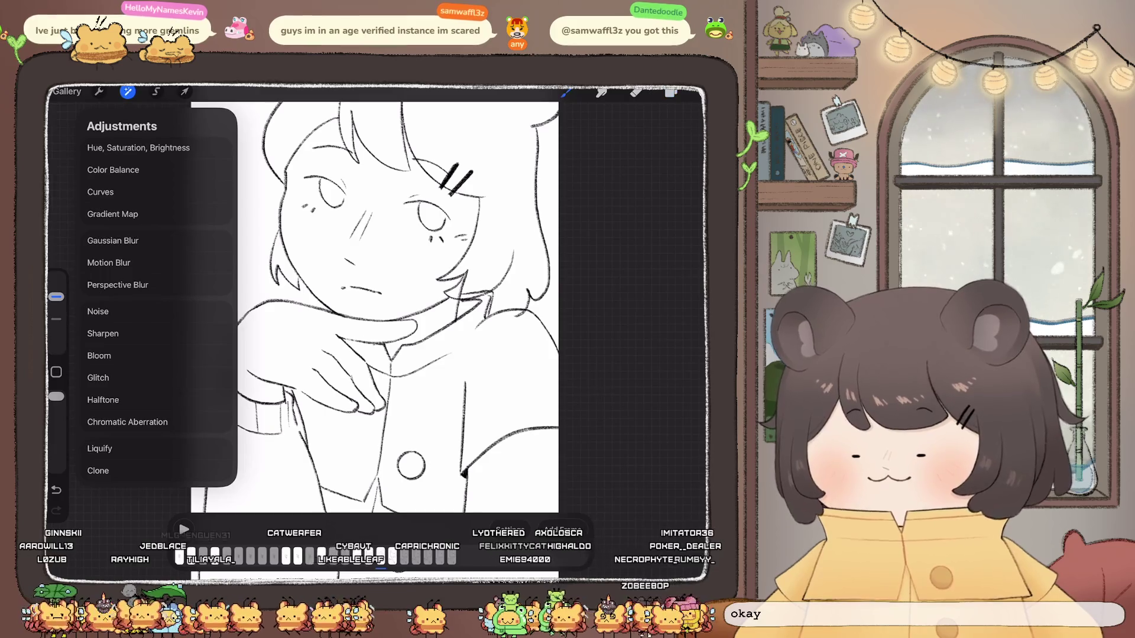
# Step: Apply Liquify to the line art, then select Layer 106 and switch to the Eraser
pyautogui.click(99, 448)
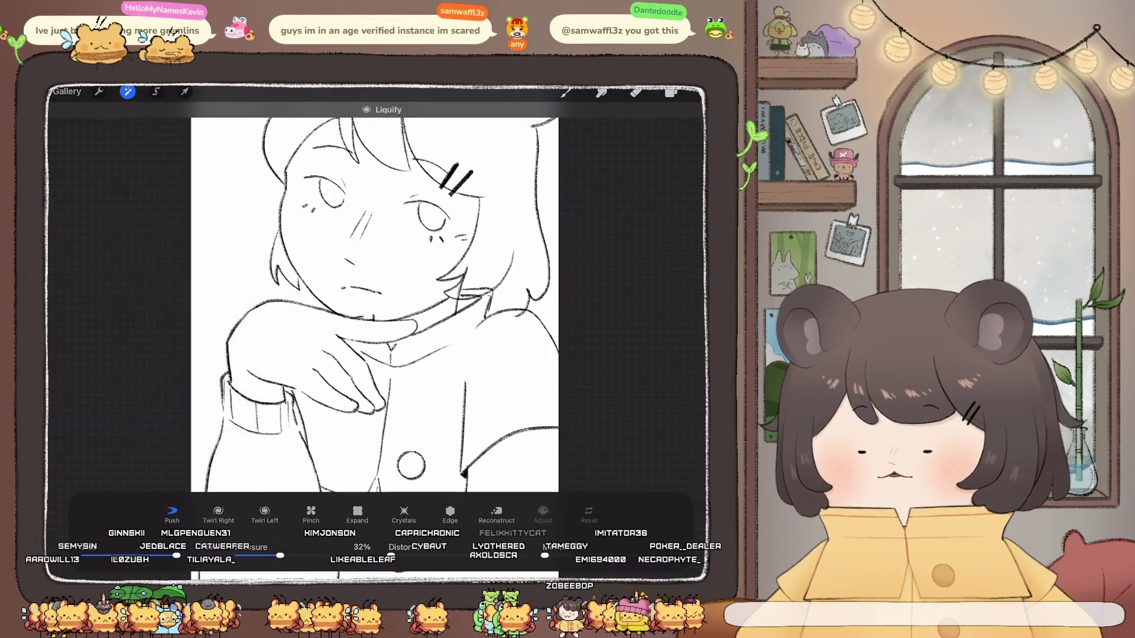
pyautogui.scroll(-5, 374, 304)
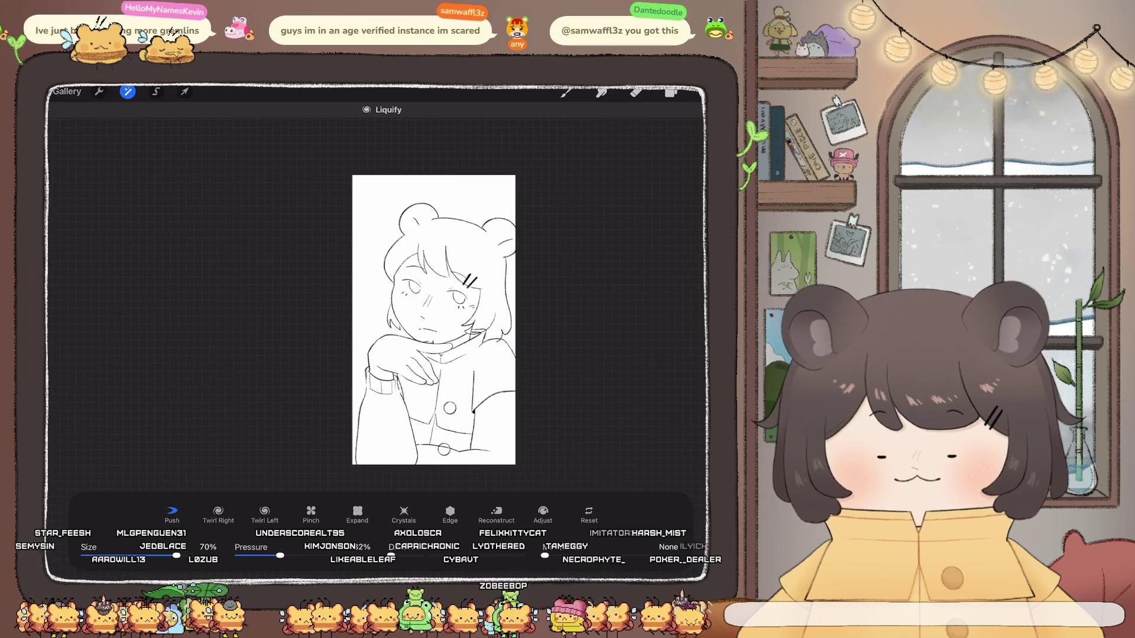
pyautogui.scroll(3, 410, 304)
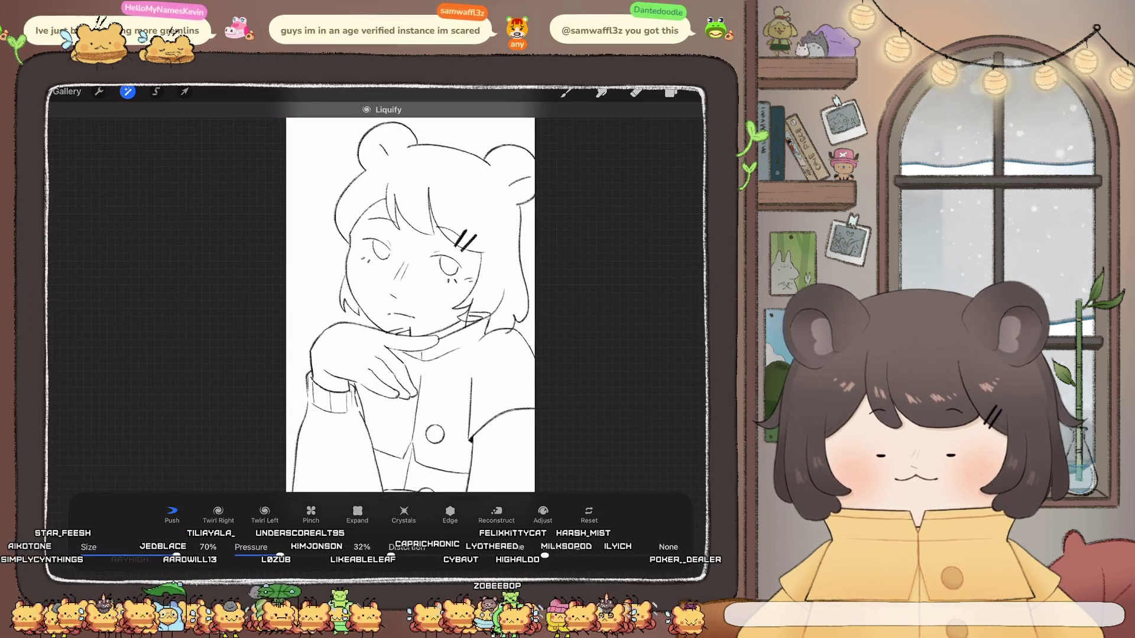
pyautogui.scroll(3, 426, 305)
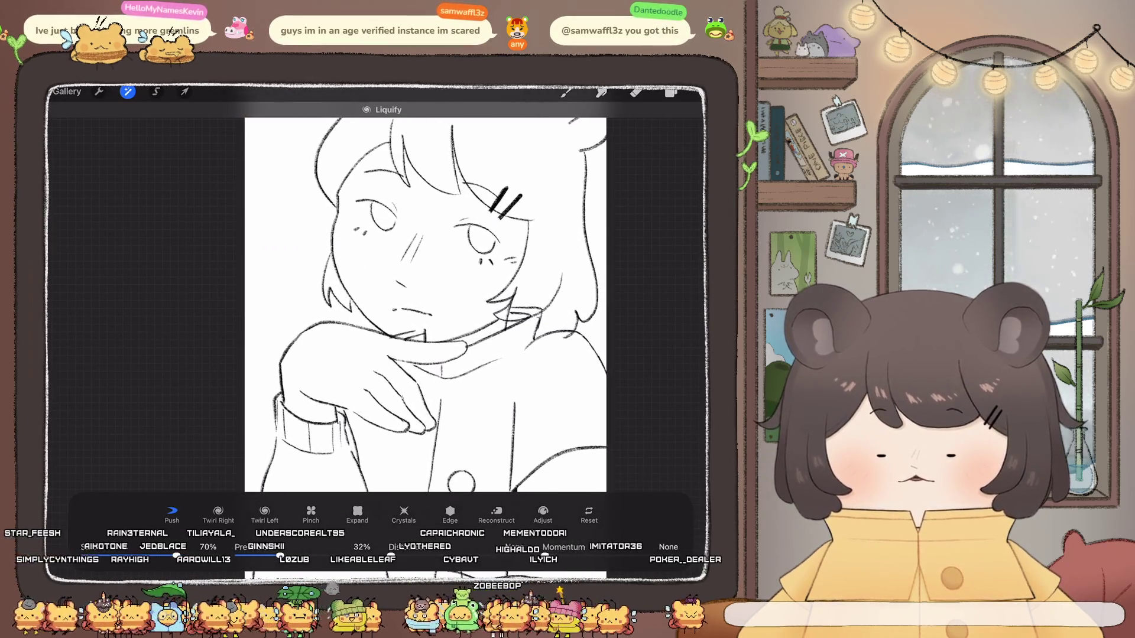
pyautogui.click(671, 93)
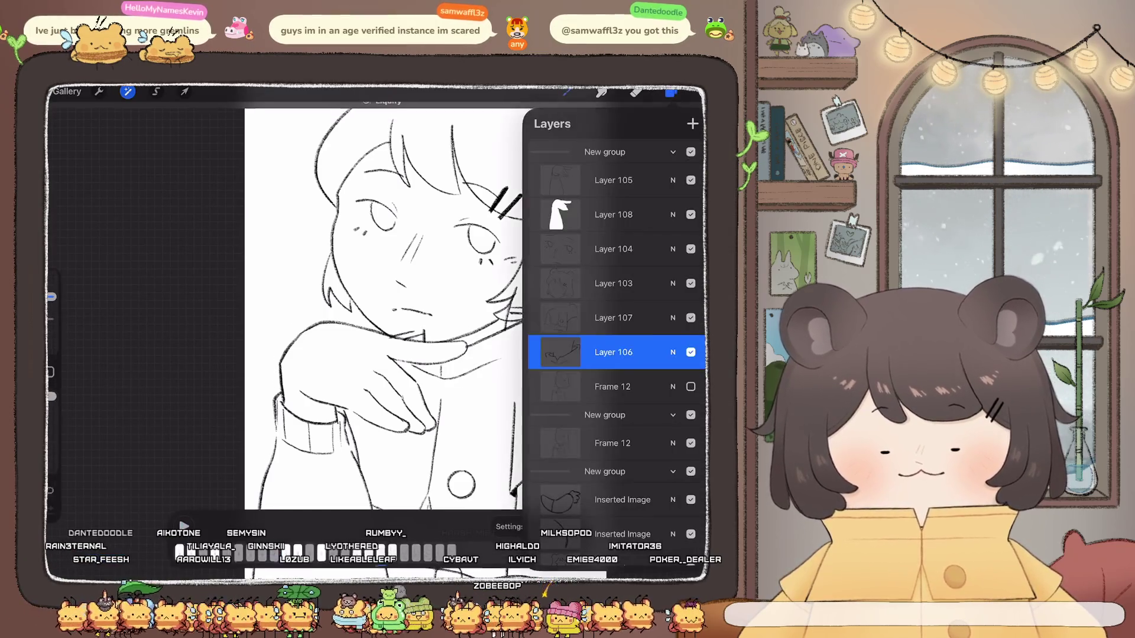
pyautogui.press('e')
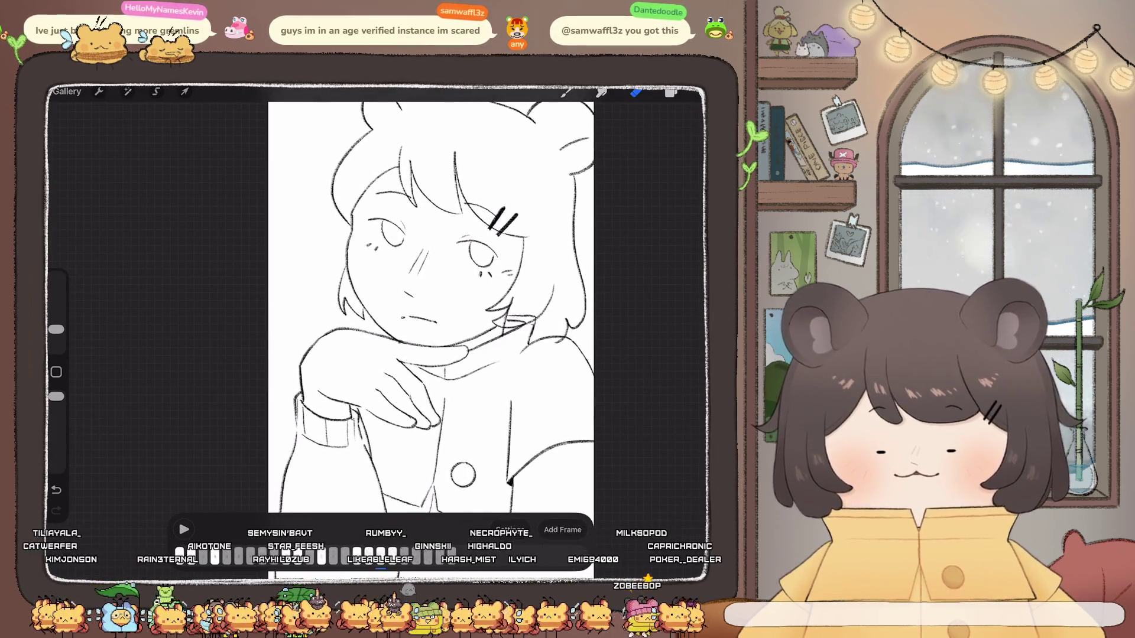
# Step: Play and stop the animation loop, then keep refining the girl's lineart frames
pyautogui.scroll(-5, 430, 308)
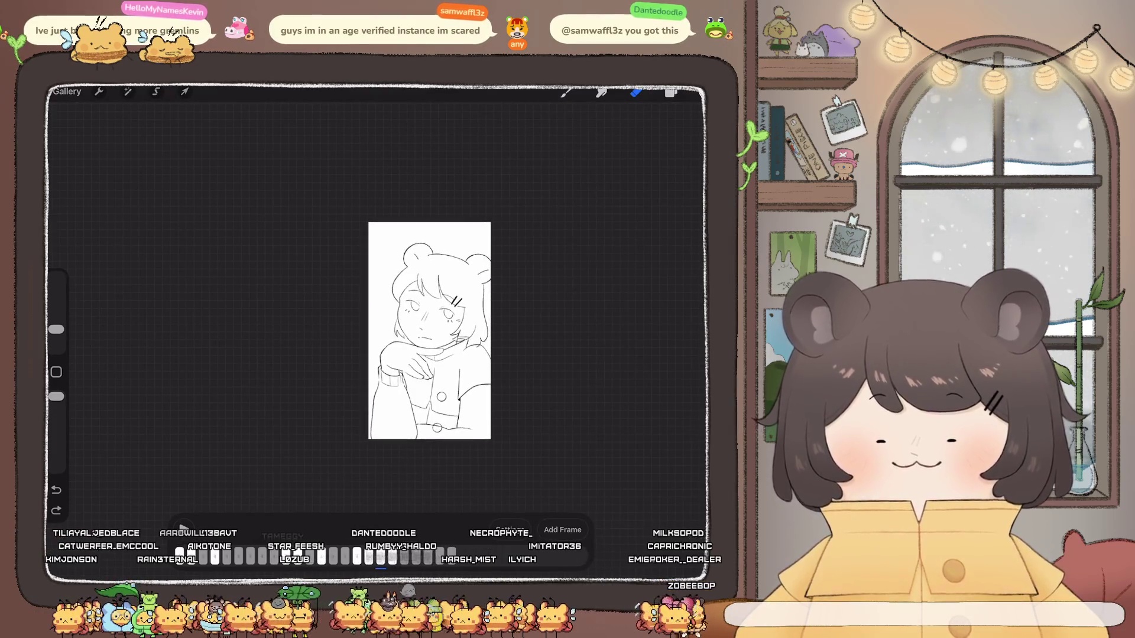
pyautogui.click(183, 529)
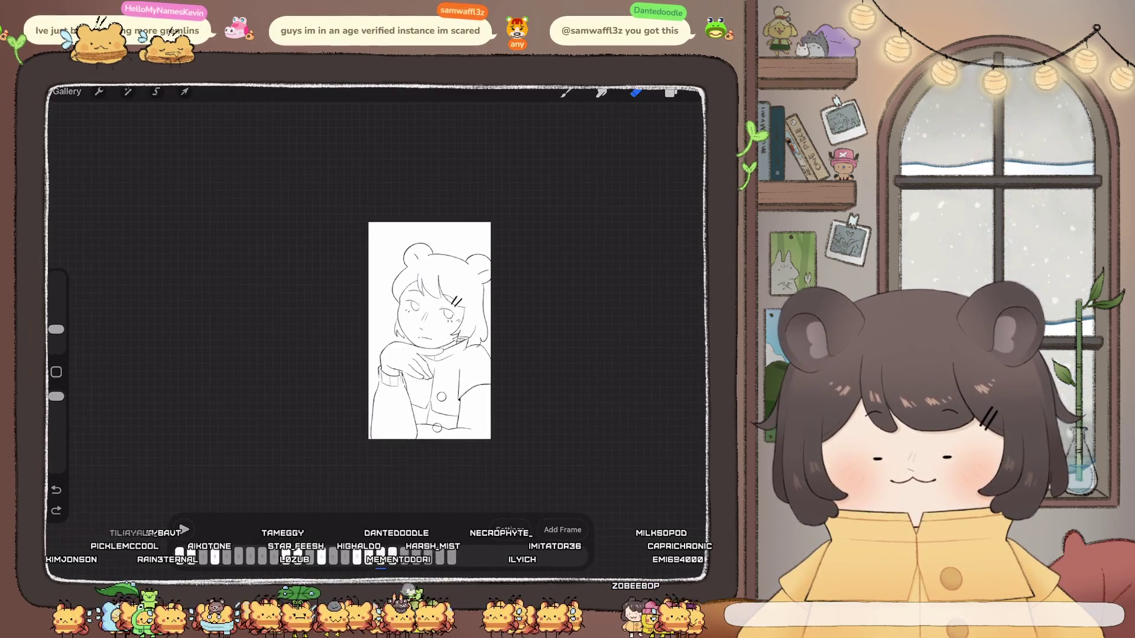
pyautogui.click(183, 529)
pyautogui.scroll(5, 429, 331)
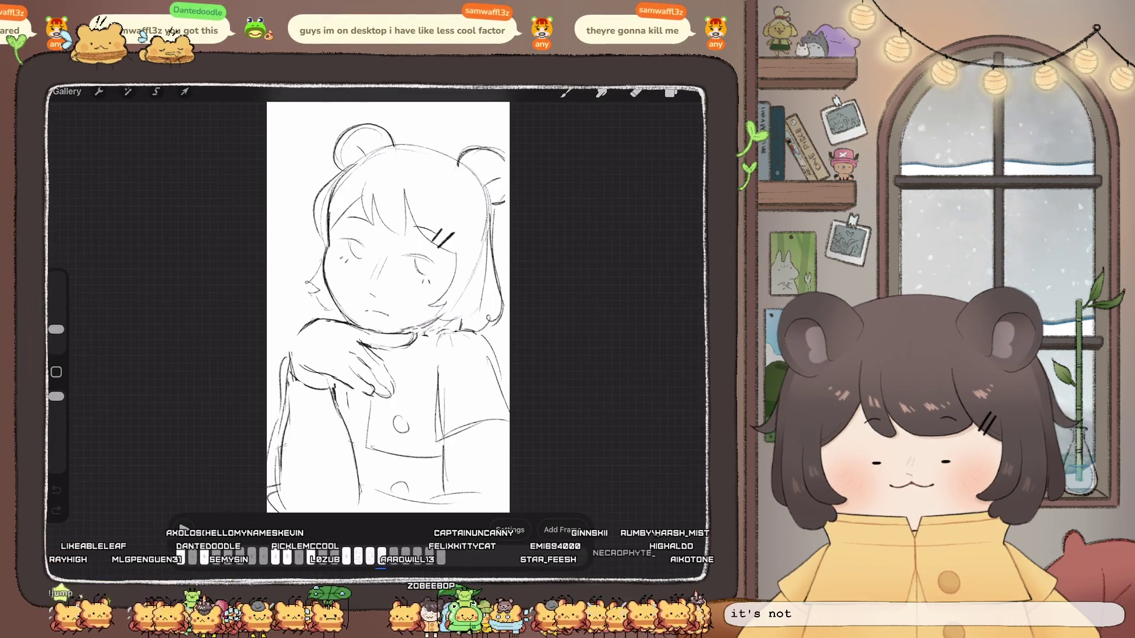
pyautogui.scroll(3, 387, 308)
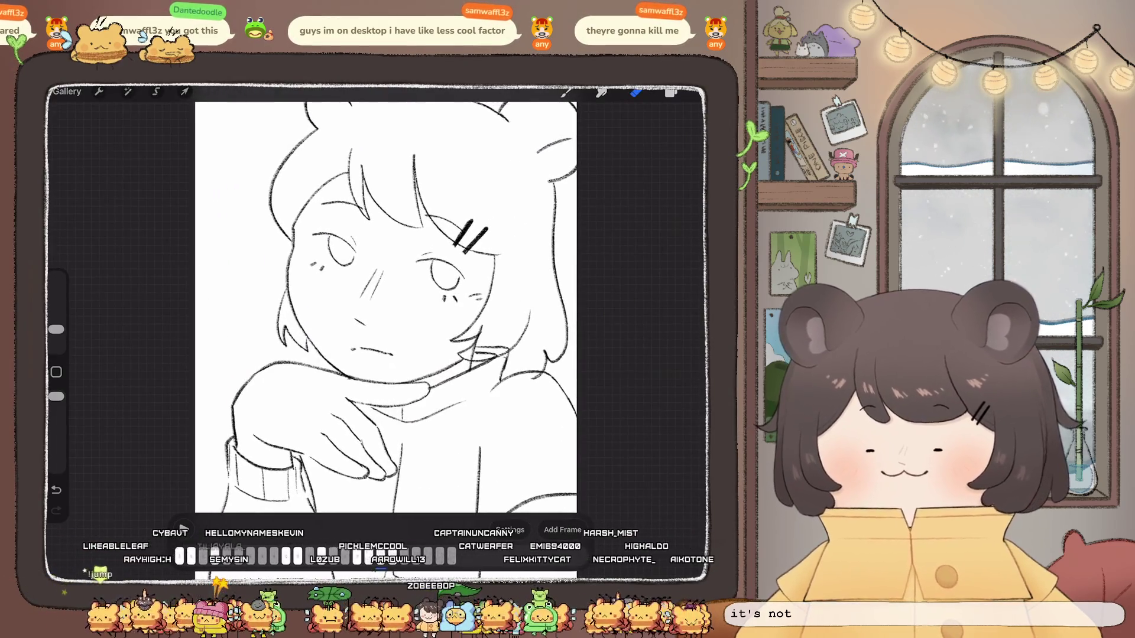
# Step: Lasso the girl's nose on Layer 104 and reshape it with Transform > Distort
pyautogui.click(156, 91)
pyautogui.moveTo(571, 313); pyautogui.dragTo(348, 319)
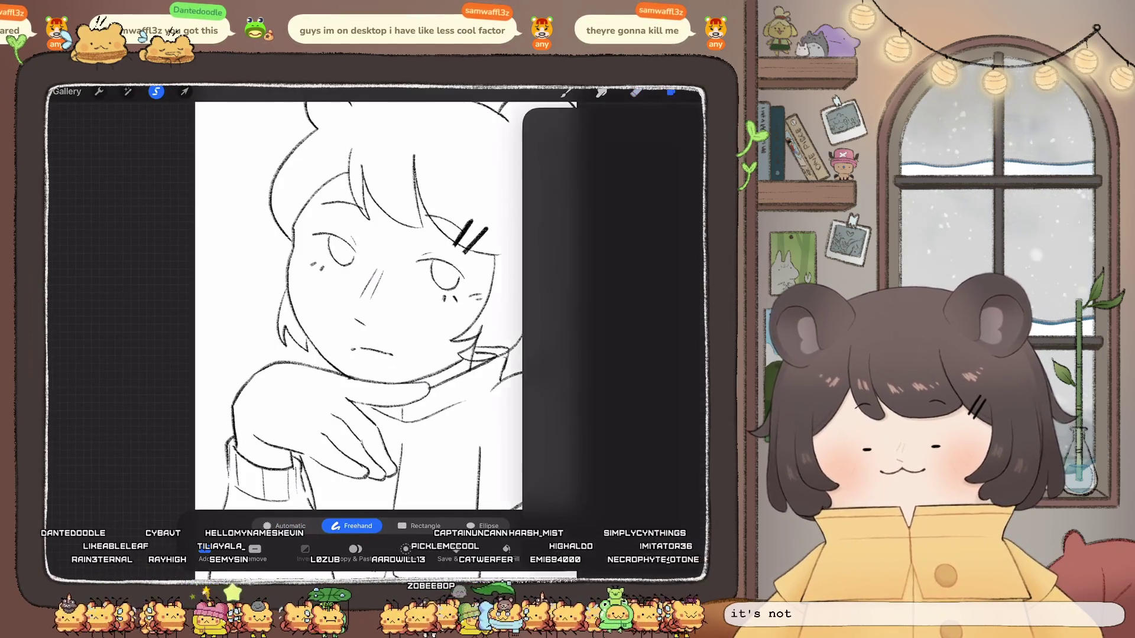
pyautogui.click(671, 92)
pyautogui.click(613, 425)
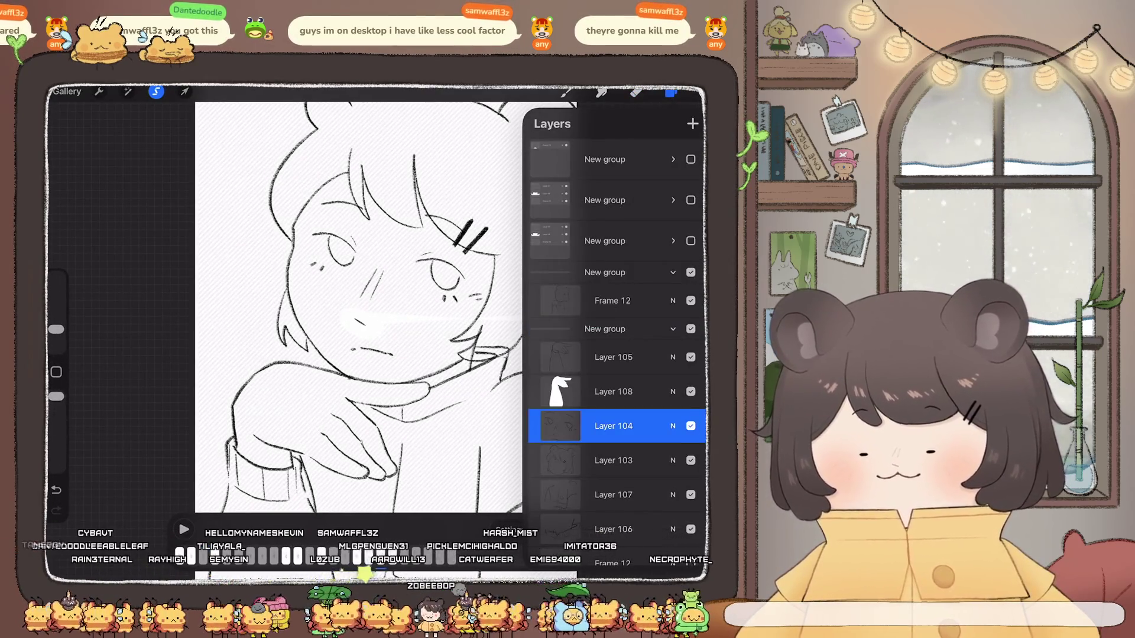
pyautogui.click(185, 91)
pyautogui.click(420, 526)
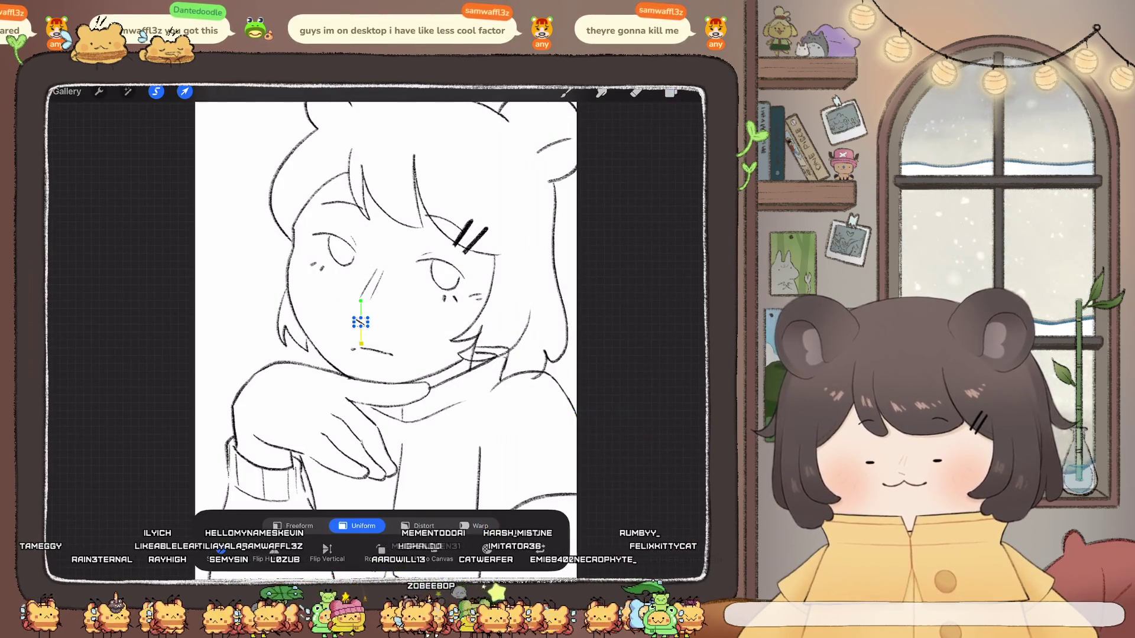
pyautogui.click(670, 91)
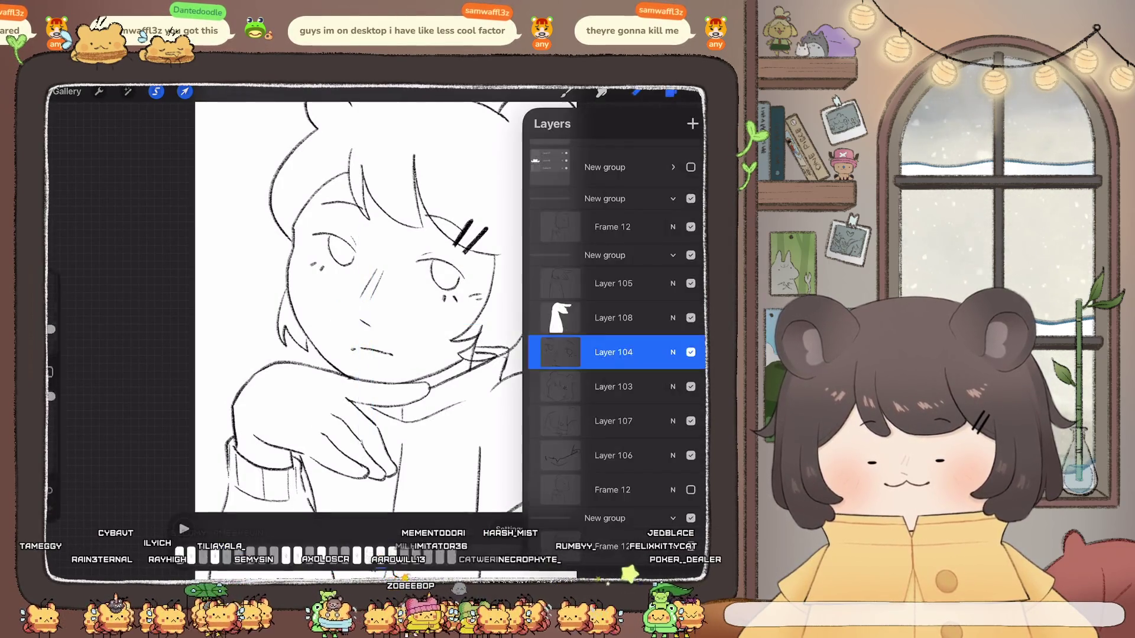
# Step: Make Layer 107 the working layer and switch to the eraser
pyautogui.scroll(-5, 359, 308)
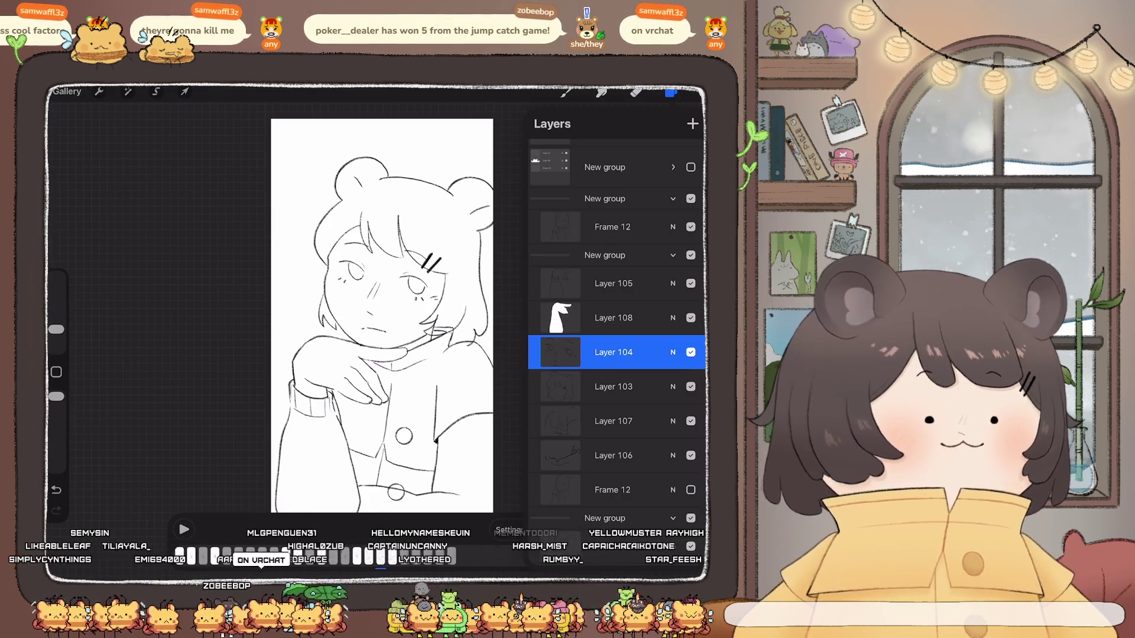
pyautogui.scroll(3, 382, 316)
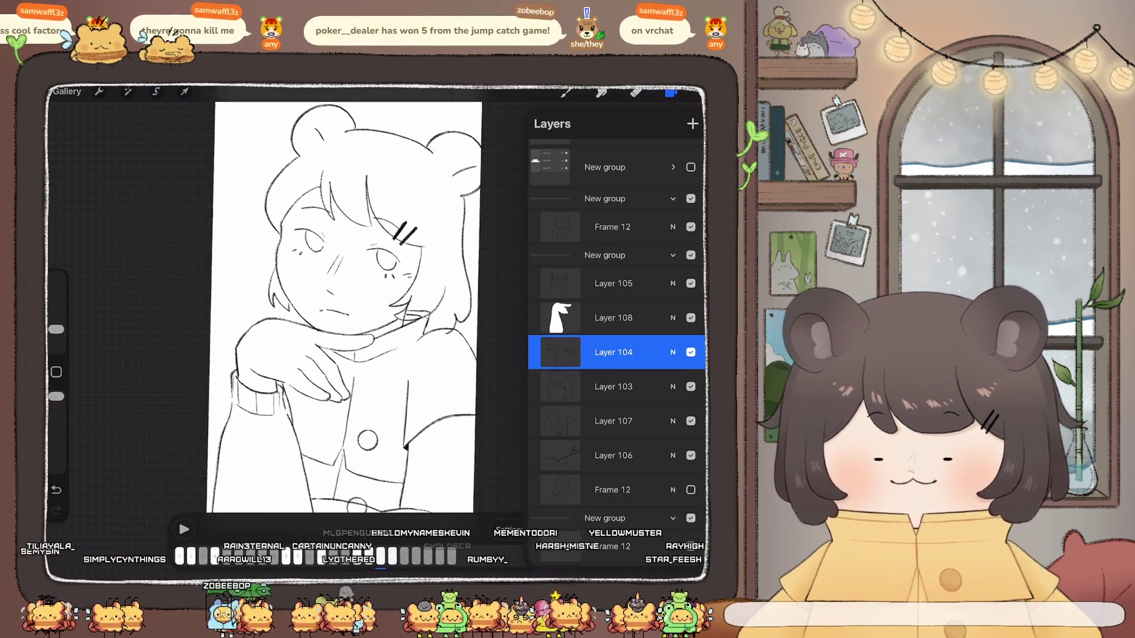
pyautogui.click(613, 421)
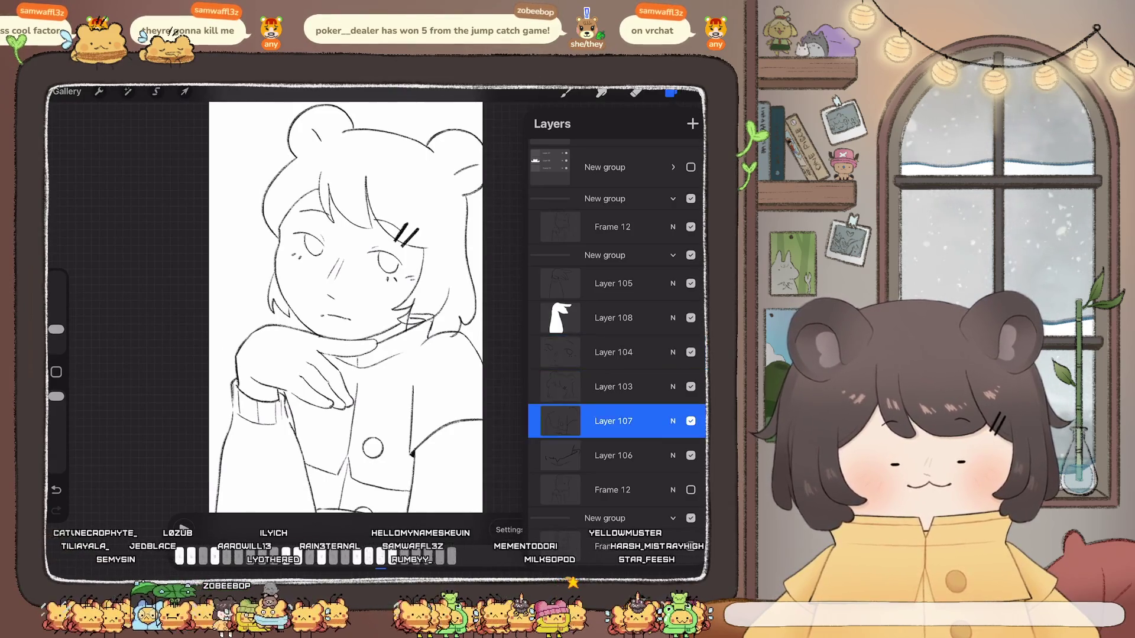
pyautogui.click(636, 91)
pyautogui.scroll(3, 305, 307)
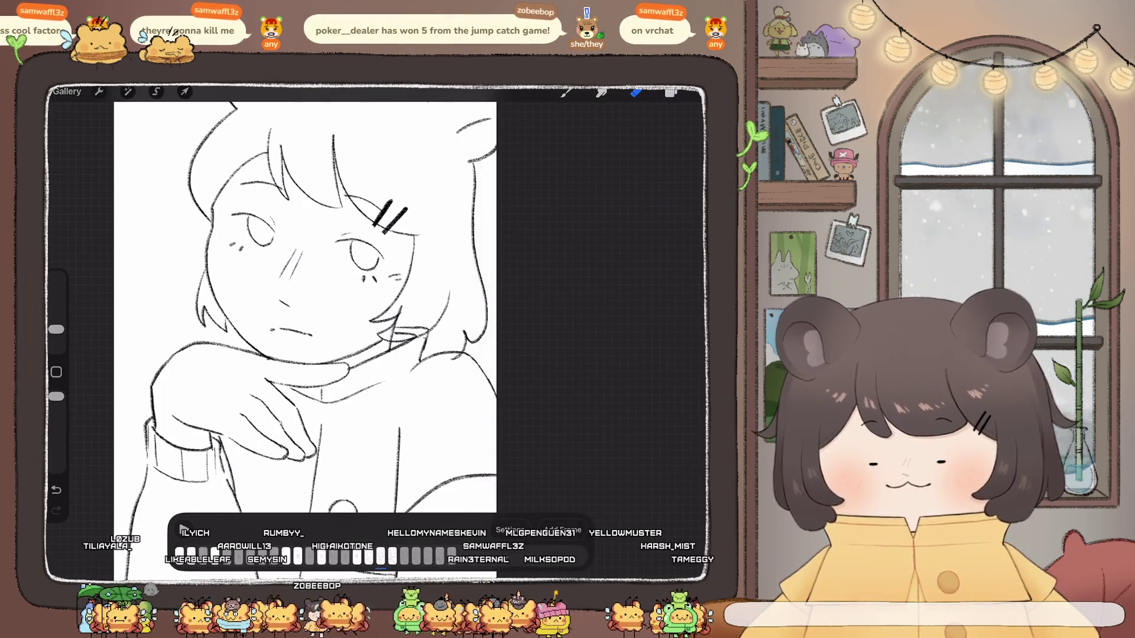
# Step: Erase the stray strokes near the girl's chin and neck, undoing and redoing the erase
pyautogui.click(671, 92)
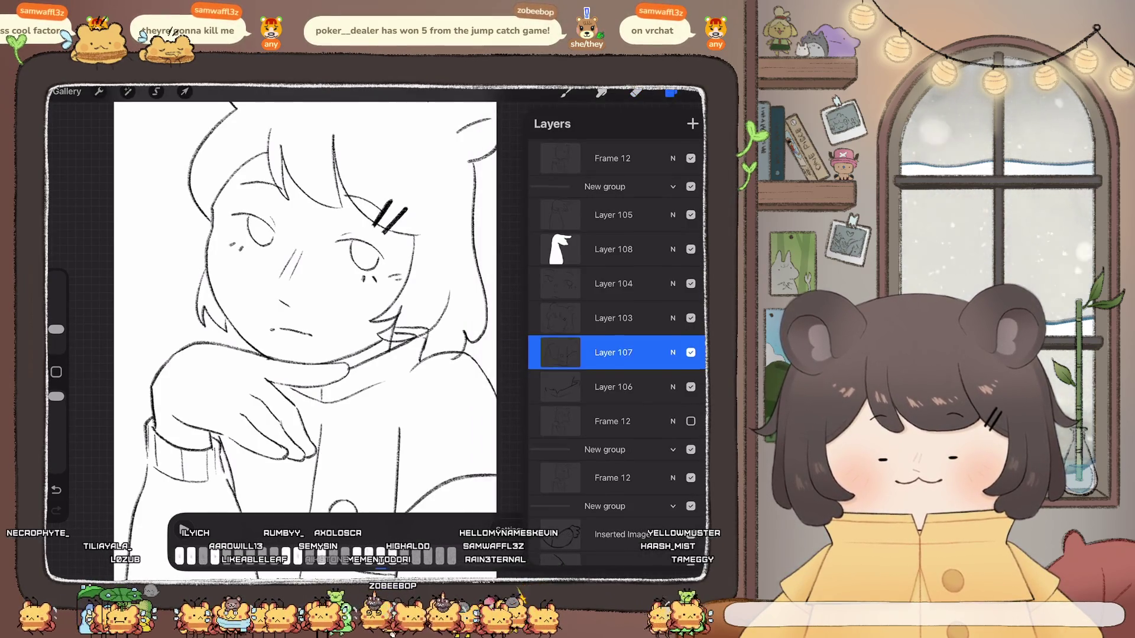
pyautogui.click(615, 317)
pyautogui.click(615, 345)
pyautogui.click(636, 92)
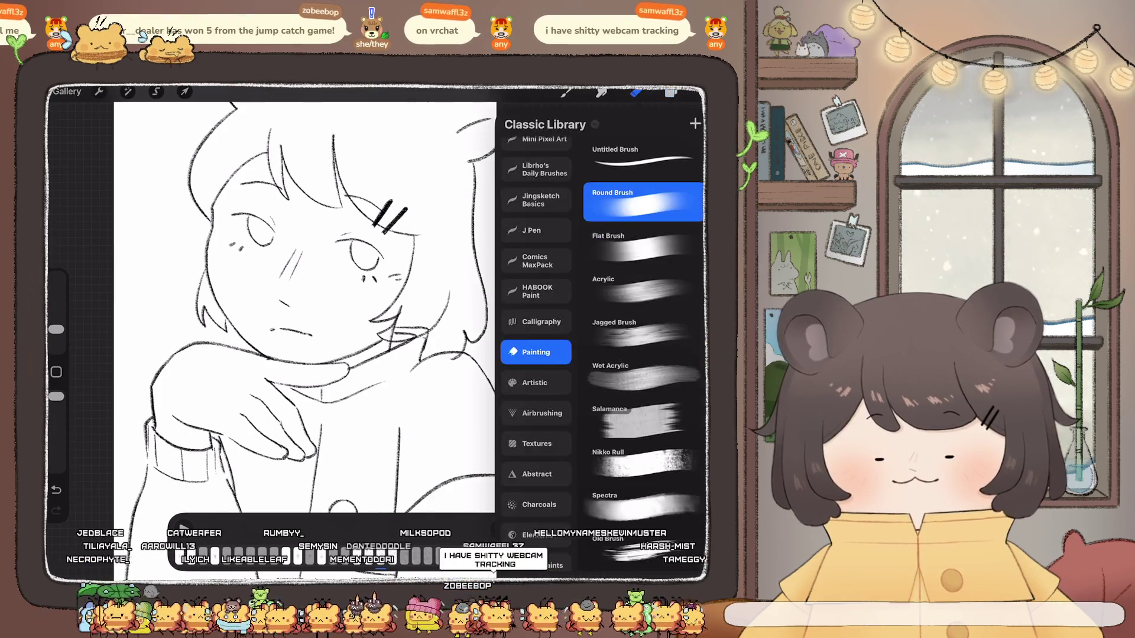
pyautogui.scroll(2, 284, 308)
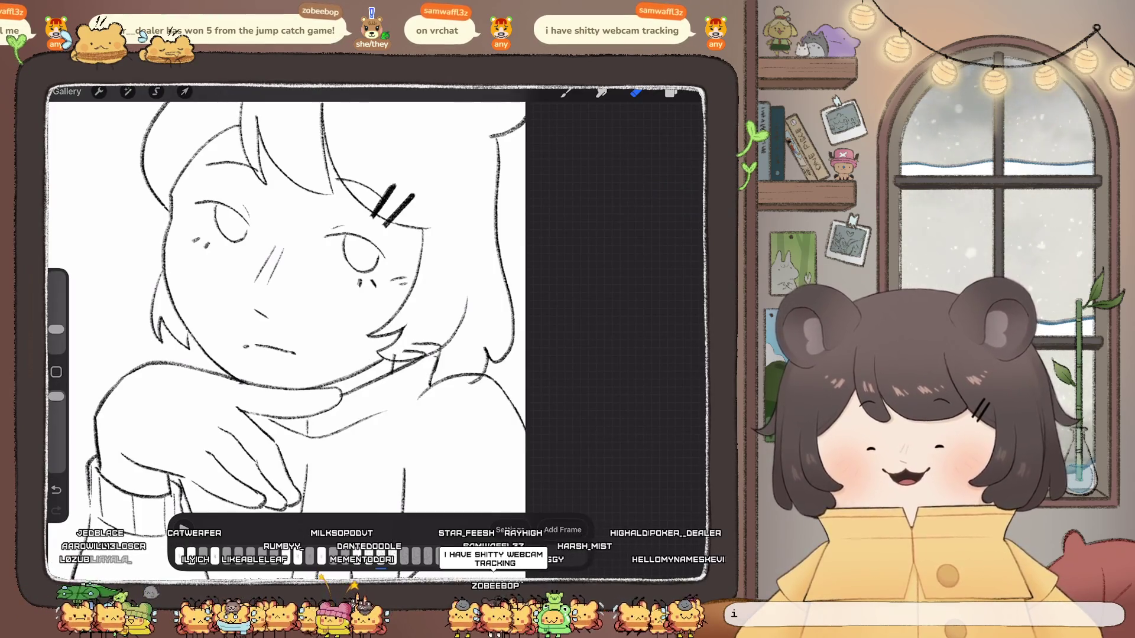
pyautogui.moveTo(405, 353); pyautogui.dragTo(426, 344)
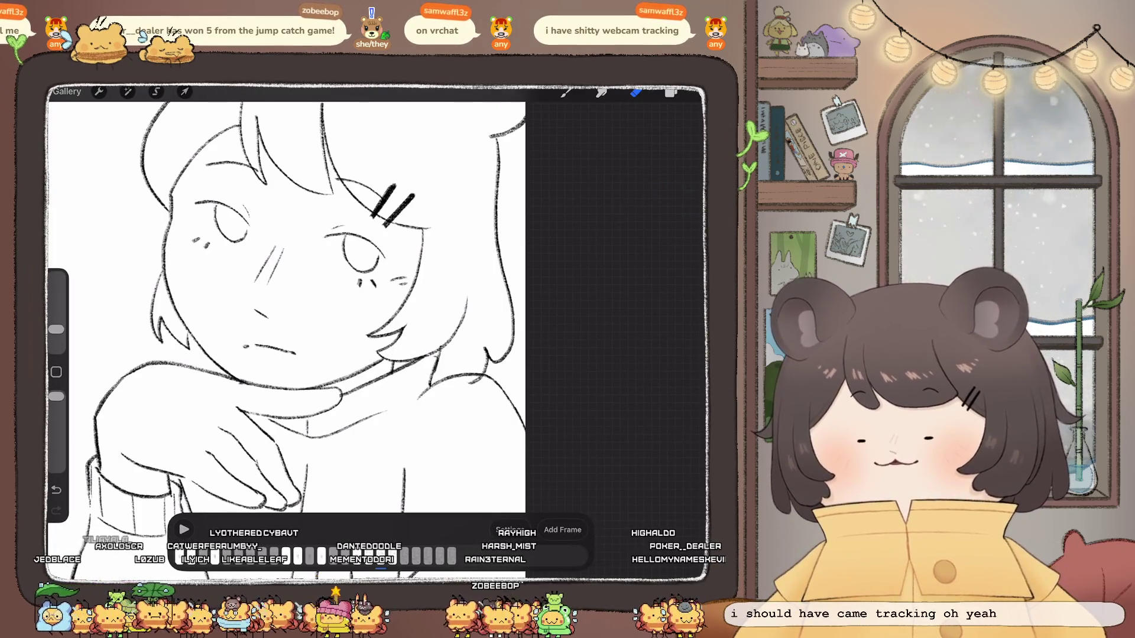
pyautogui.hotkey('ctrl', 'z')
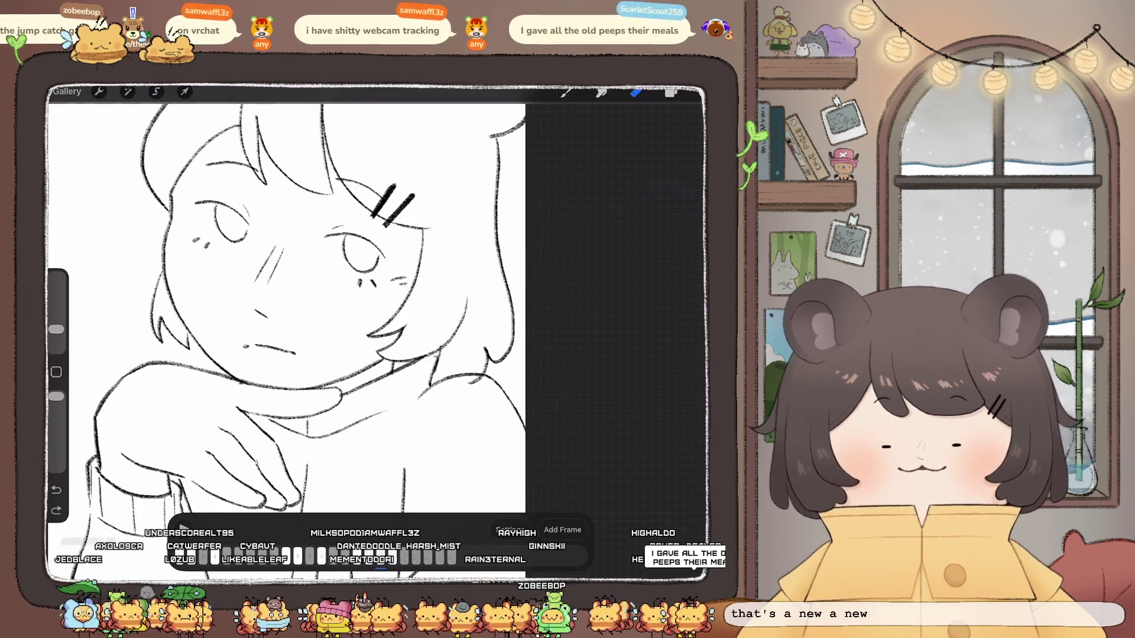
pyautogui.hotkey('ctrl', 'shift', 'z')
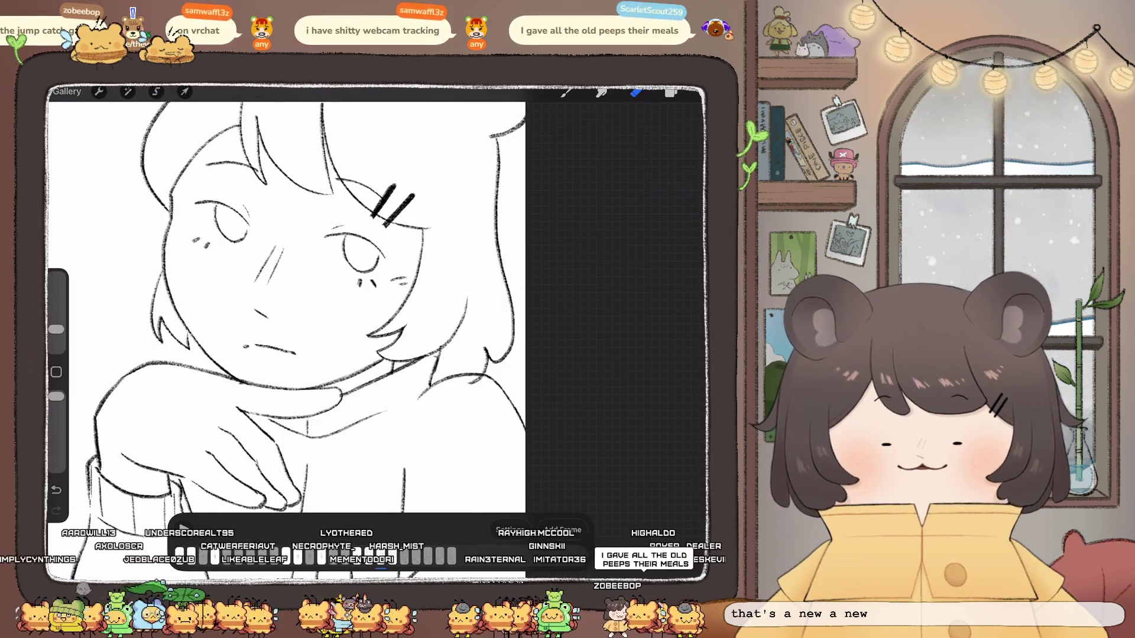
# Step: Select Layer 106, switch to the Calligraphy > Chalk brush, and fit the whole drawing in view
pyautogui.press('l')
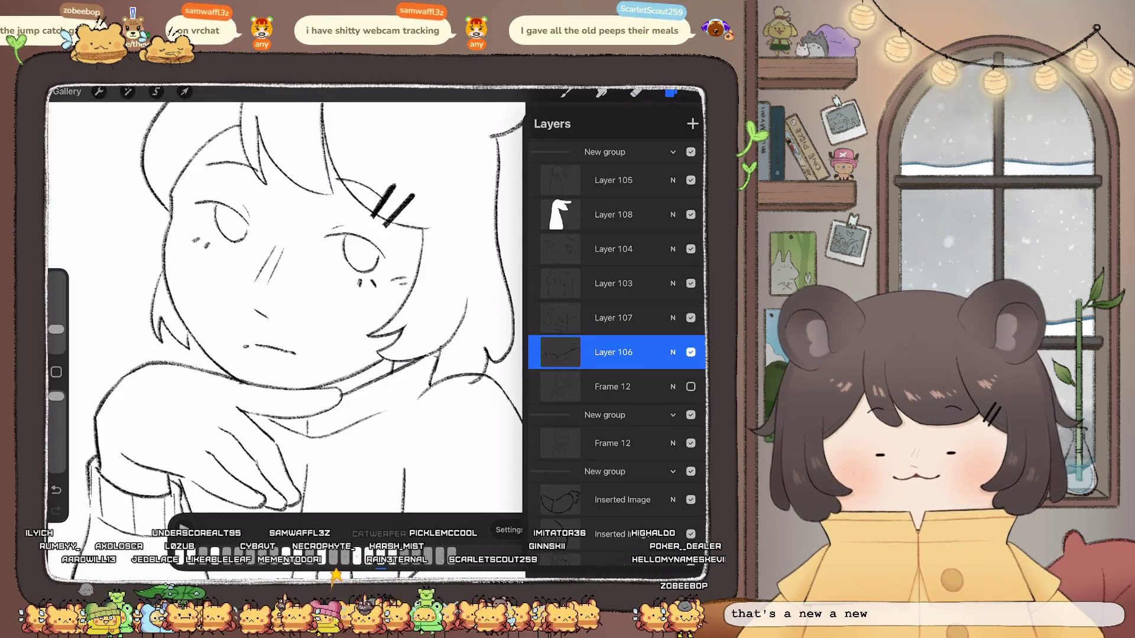
pyautogui.press('e')
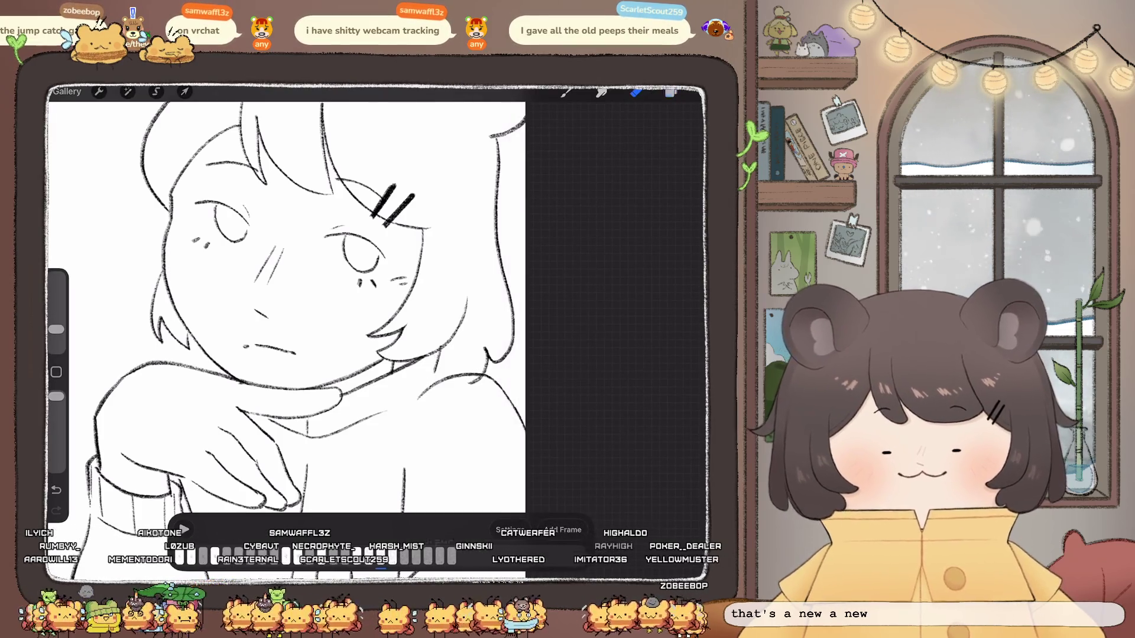
pyautogui.press('l')
pyautogui.press('b')
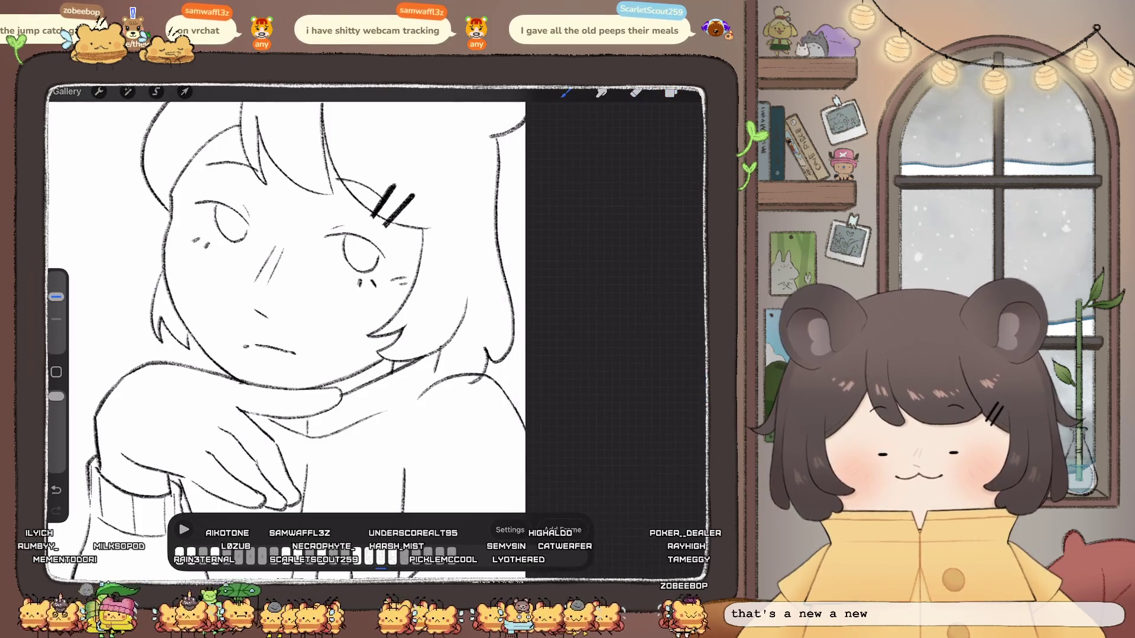
pyautogui.press('b')
pyautogui.press('c')
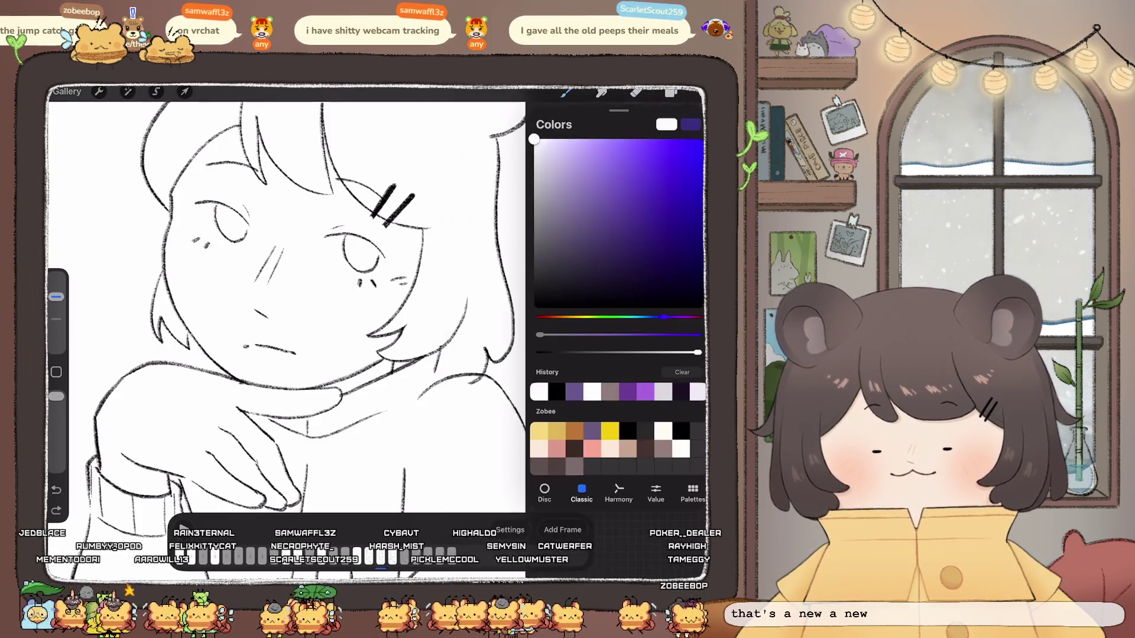
pyautogui.press('b')
pyautogui.click(609, 331)
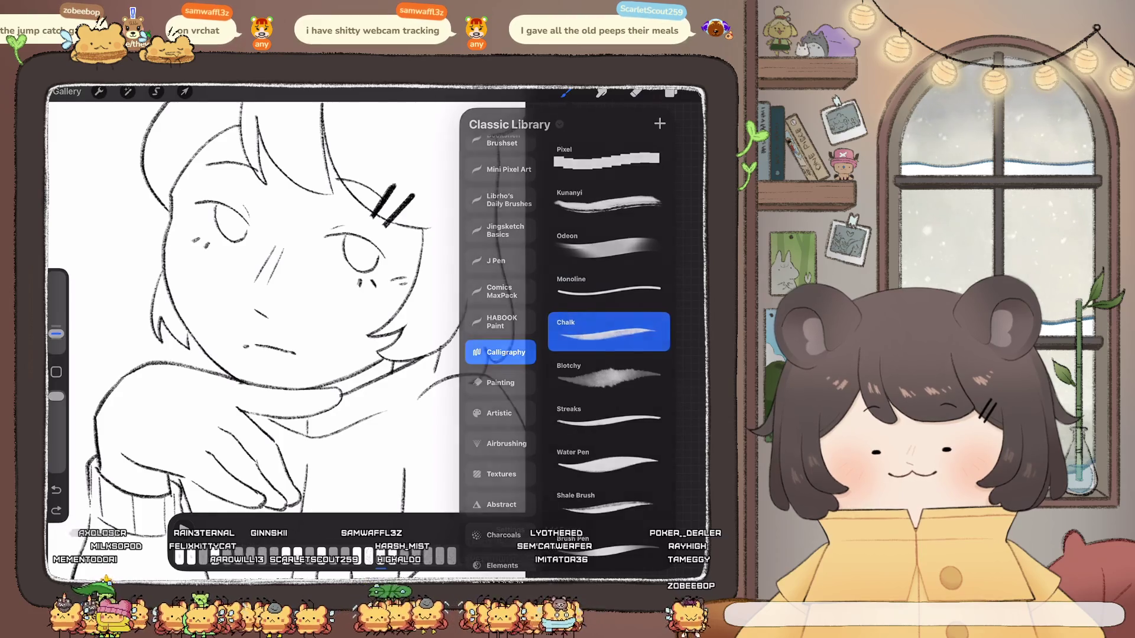
pyautogui.press('b')
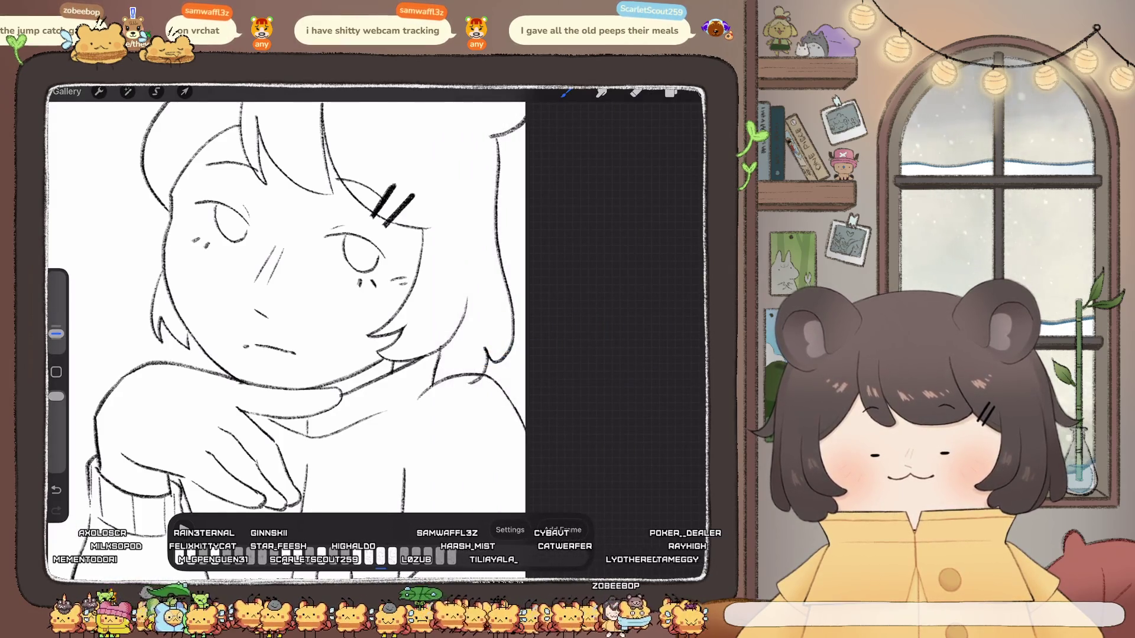
pyautogui.hotkey('ctrl', '0')
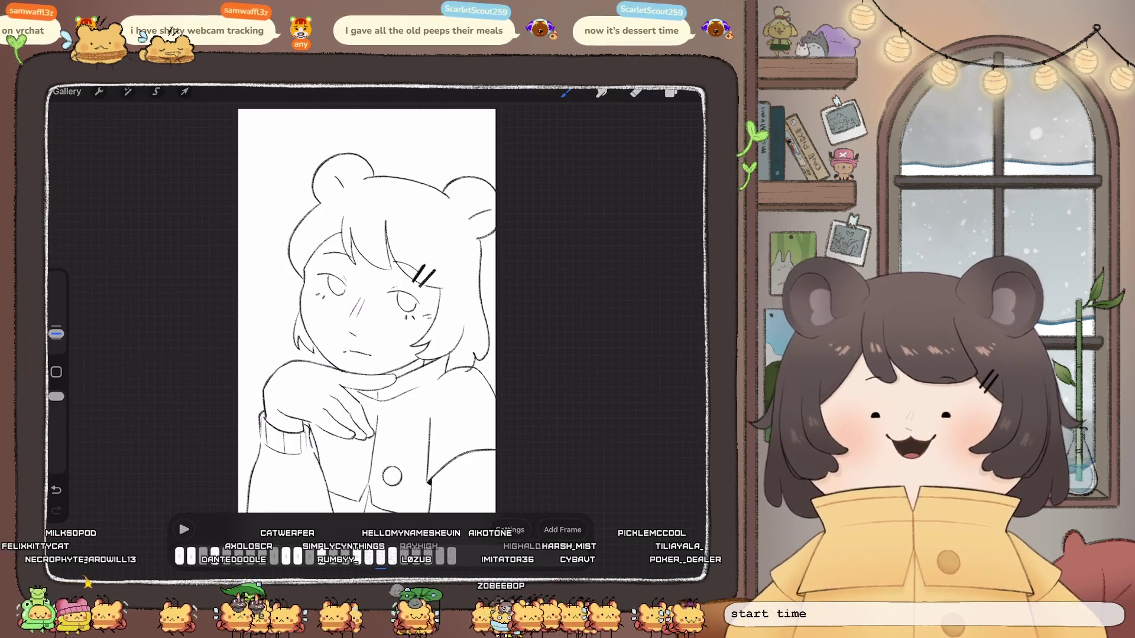
# Step: Lasso the bangs and hair clip on Layer 106 and reshape them with Warp
pyautogui.scroll(3, 343, 307)
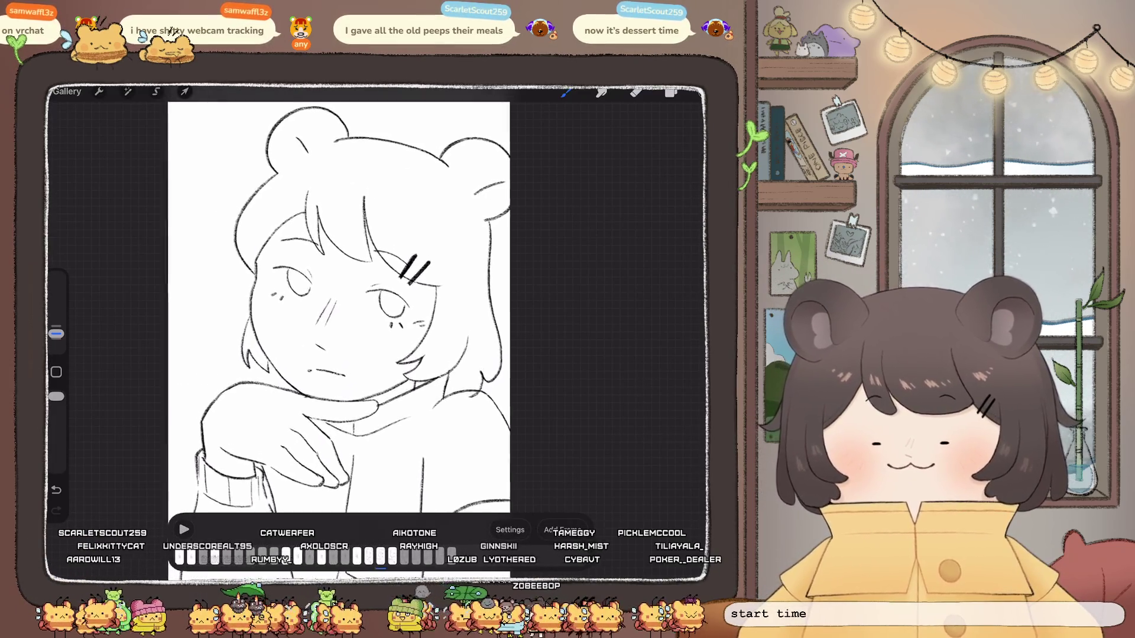
pyautogui.press('l')
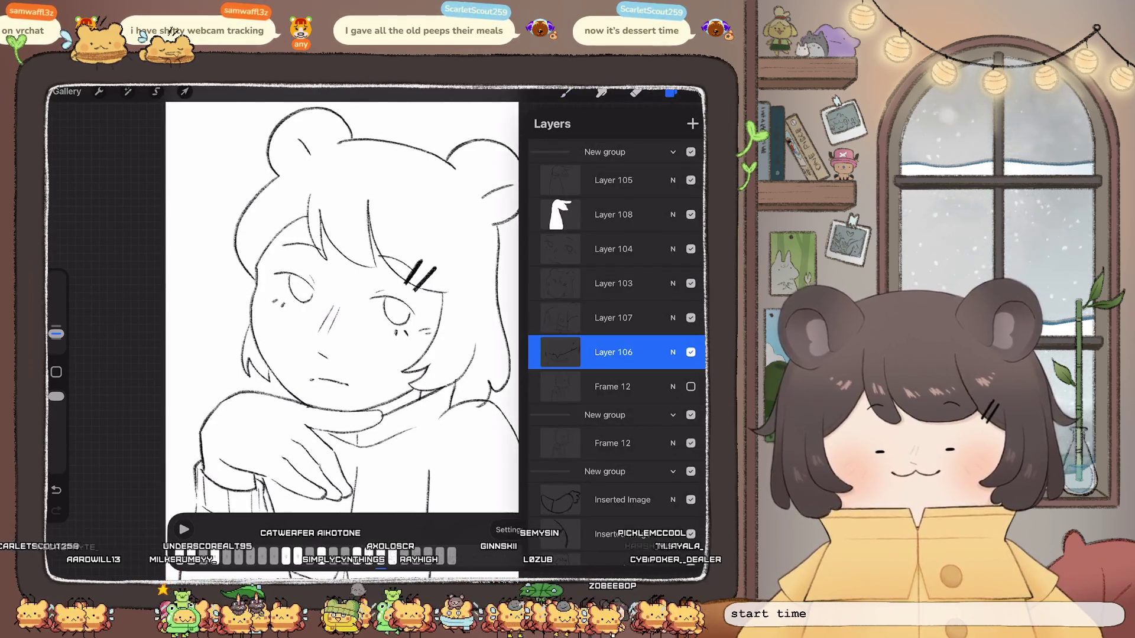
pyautogui.press('s')
pyautogui.moveTo(377, 188)
pyautogui.mouseDown()
pyautogui.moveTo(381, 272)
pyautogui.moveTo(425, 301)
pyautogui.moveTo(420, 207)
pyautogui.mouseUp()
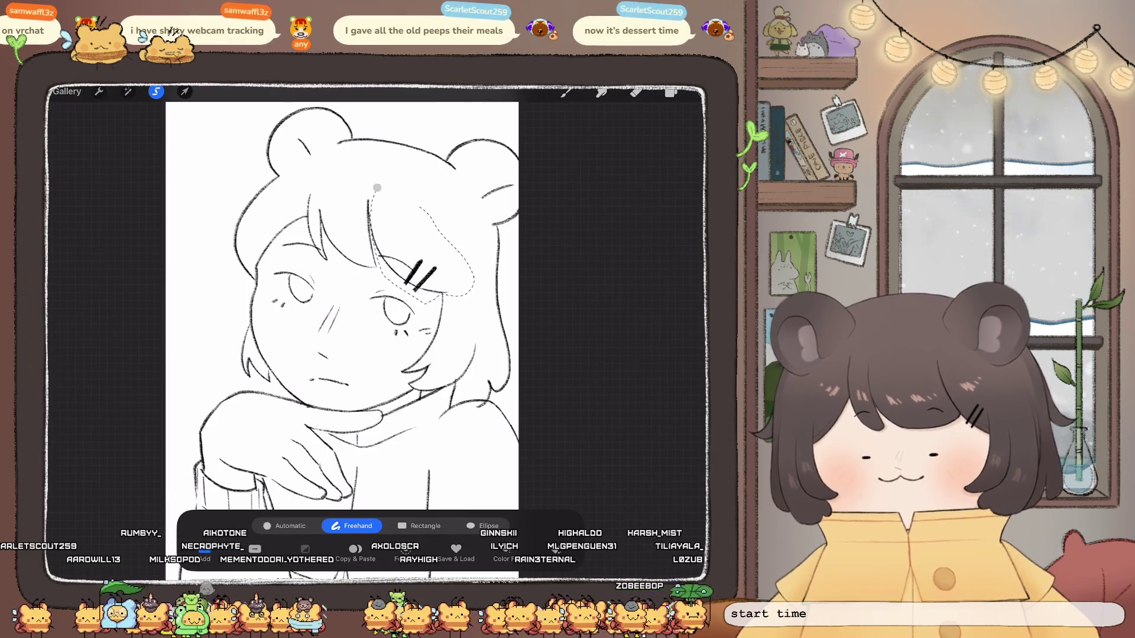
pyautogui.press('v')
pyautogui.click(473, 526)
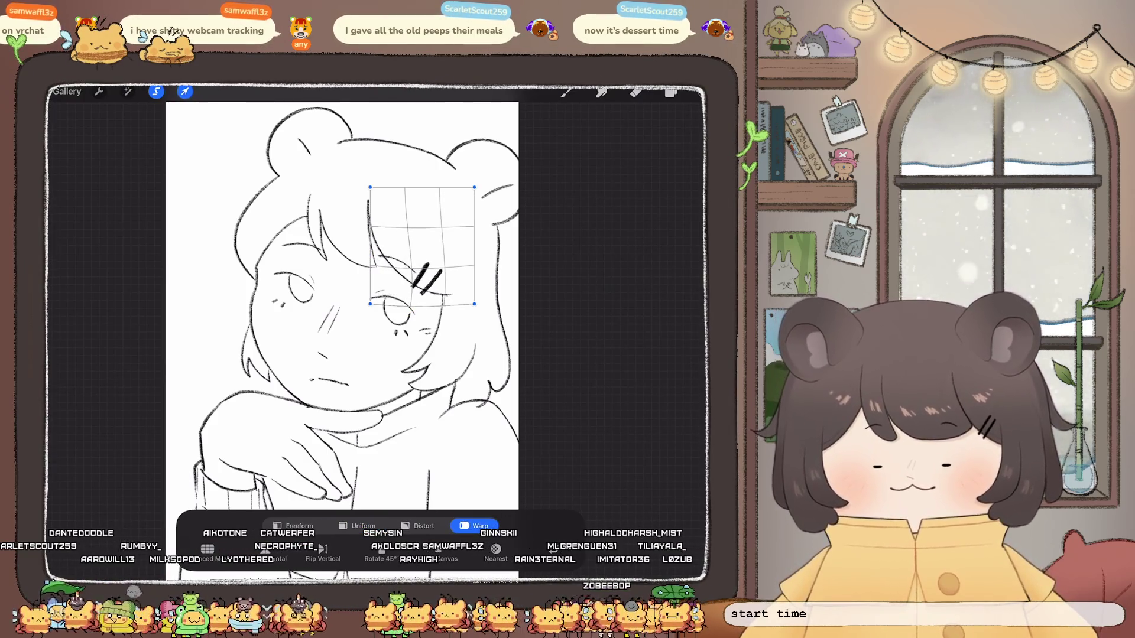
pyautogui.press('e')
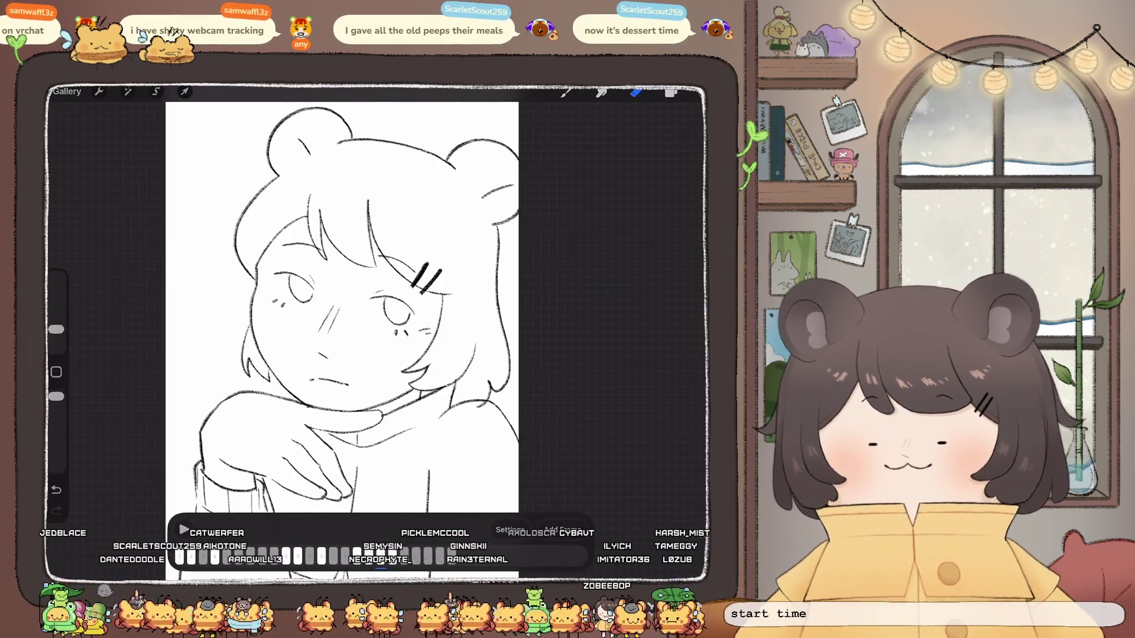
pyautogui.scroll(-5, 379, 319)
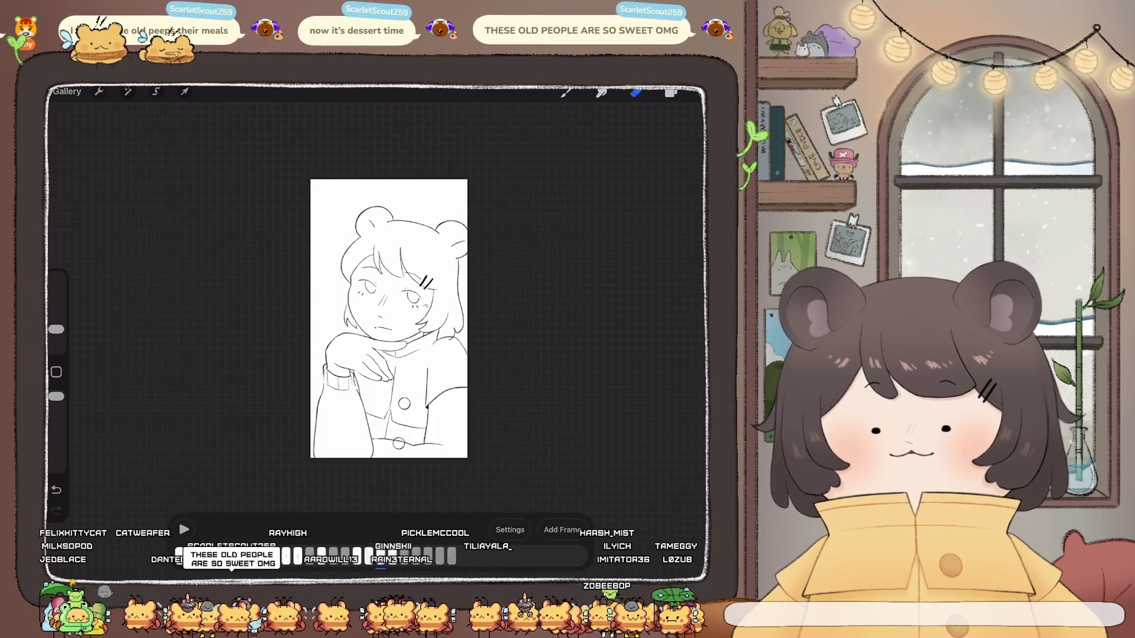
# Step: Lasso the hair strand beside the girl's right cheek and bend it slightly with Warp
pyautogui.scroll(5, 314, 307)
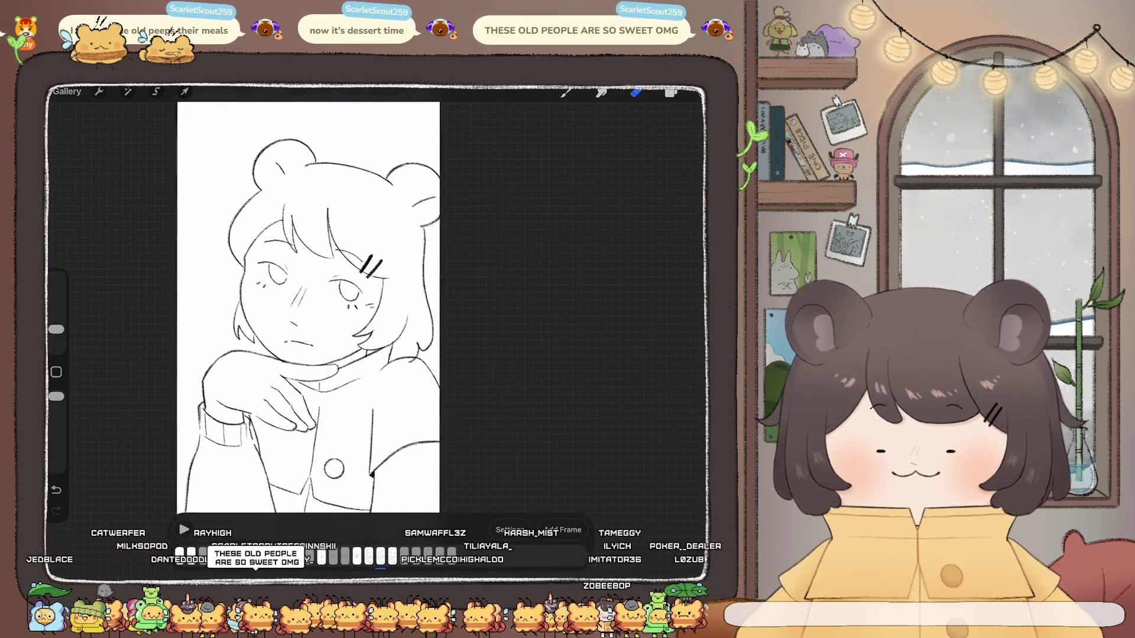
pyautogui.click(156, 91)
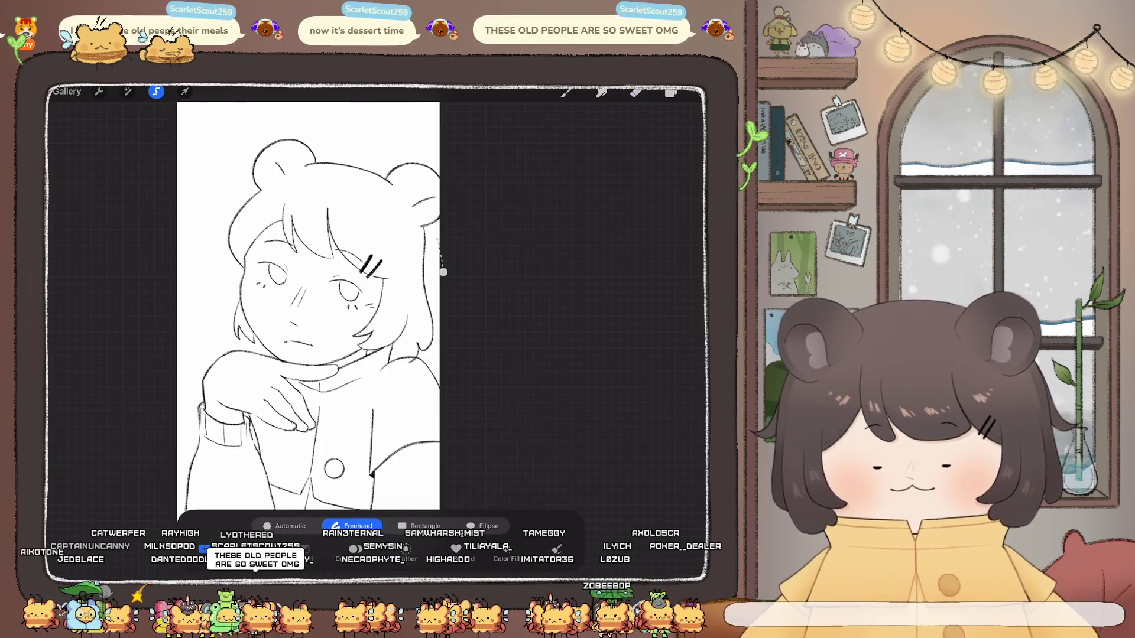
pyautogui.moveTo(443, 272); pyautogui.dragTo(408, 363)
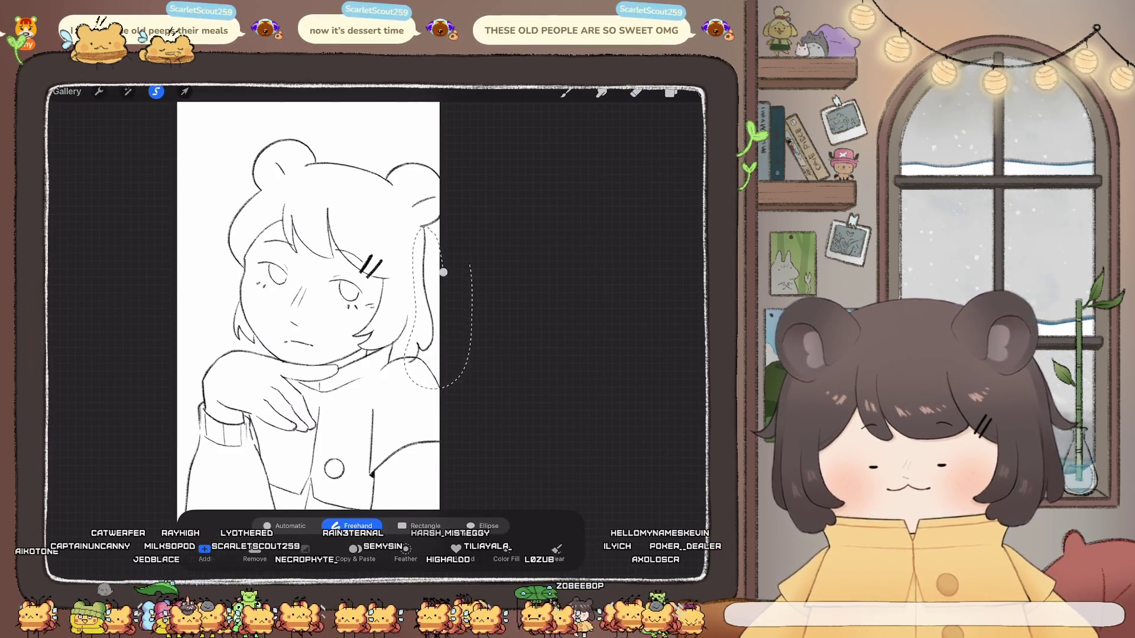
pyautogui.click(184, 91)
pyautogui.moveTo(420, 301); pyautogui.dragTo(426, 284)
pyautogui.moveTo(427, 243); pyautogui.dragTo(430, 284)
pyautogui.click(565, 92)
pyautogui.scroll(5, 438, 295)
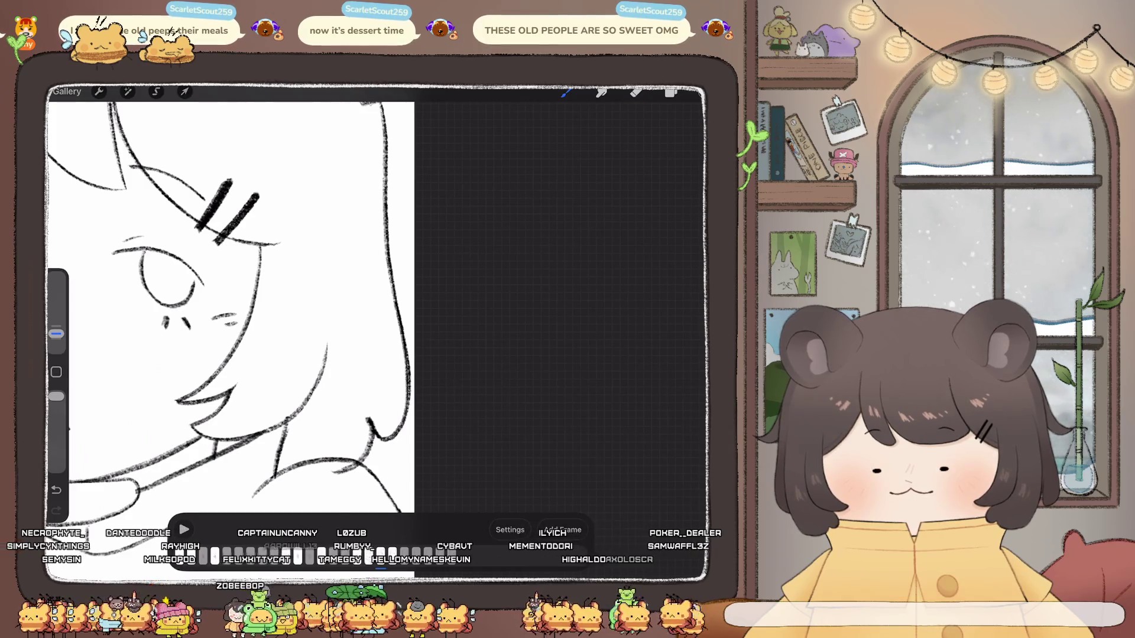
pyautogui.scroll(-5, 355, 320)
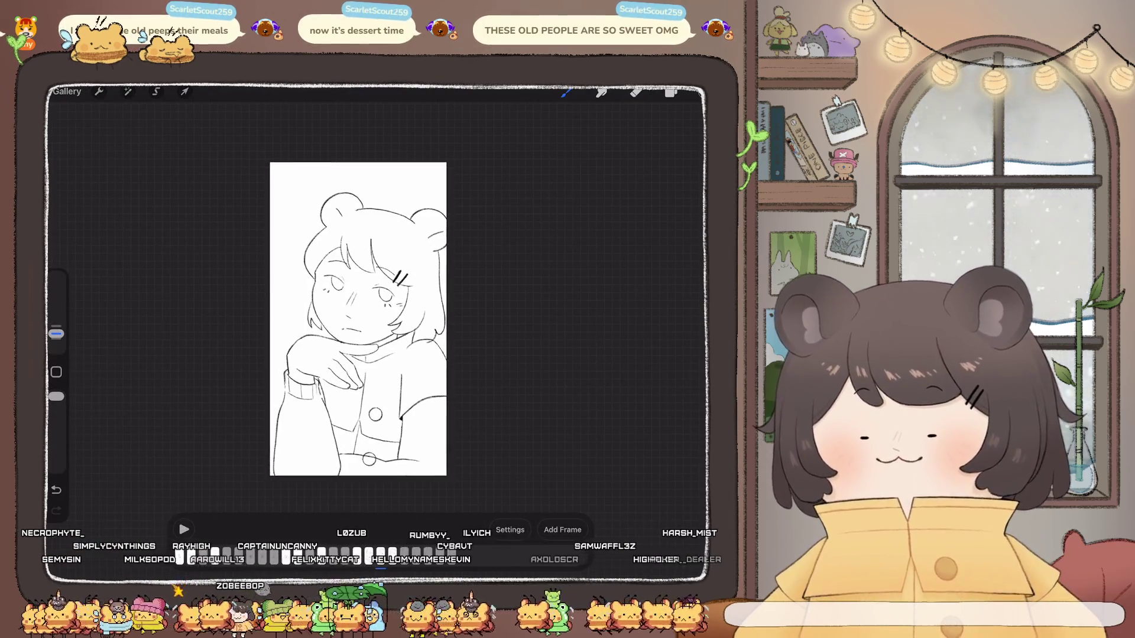
pyautogui.scroll(3, 355, 308)
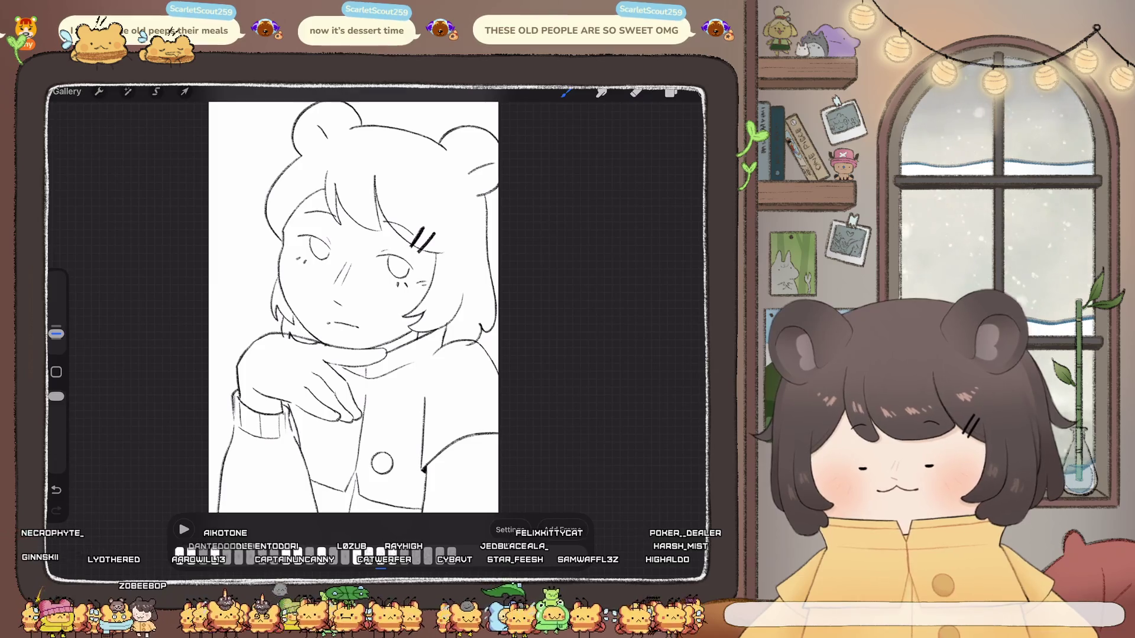
pyautogui.scroll(2, 353, 308)
pyautogui.click(671, 92)
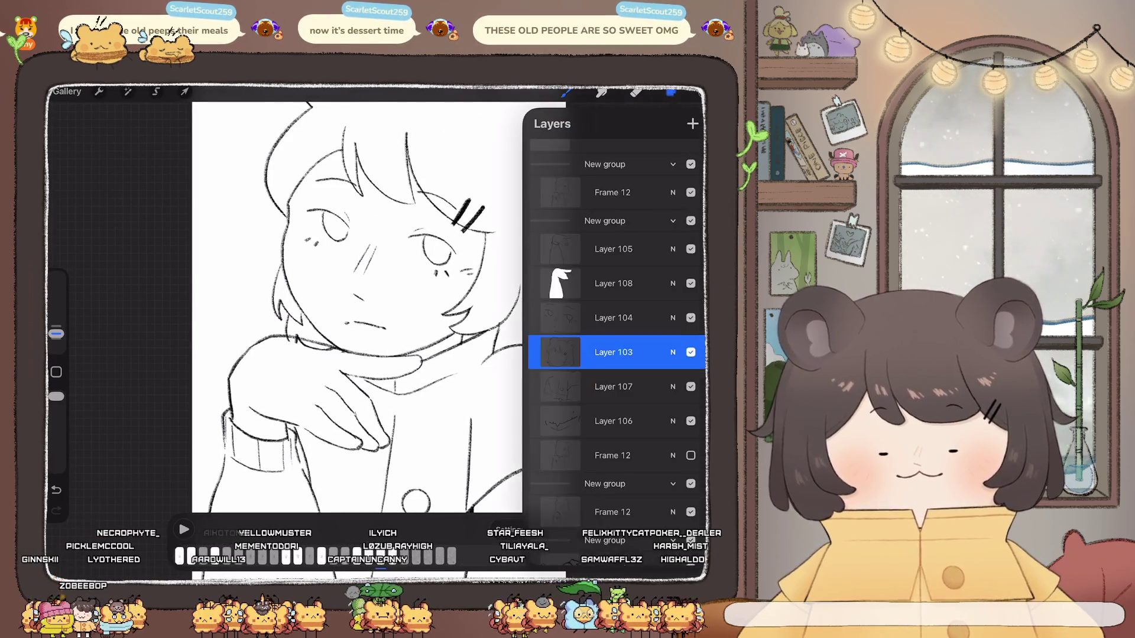
pyautogui.click(613, 283)
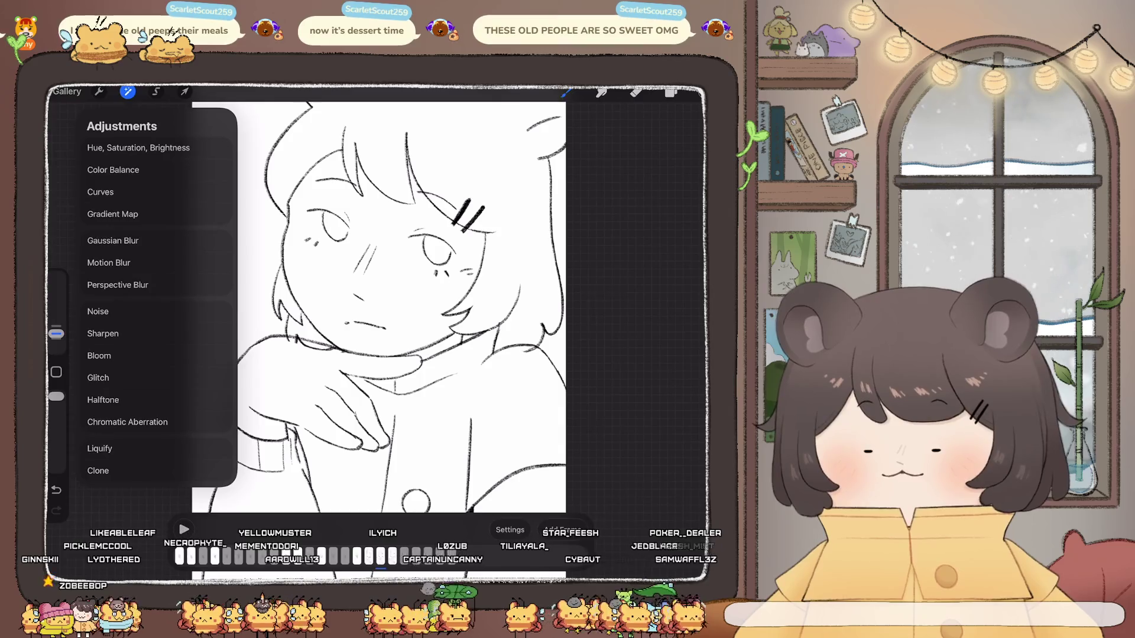
pyautogui.click(99, 449)
pyautogui.click(670, 93)
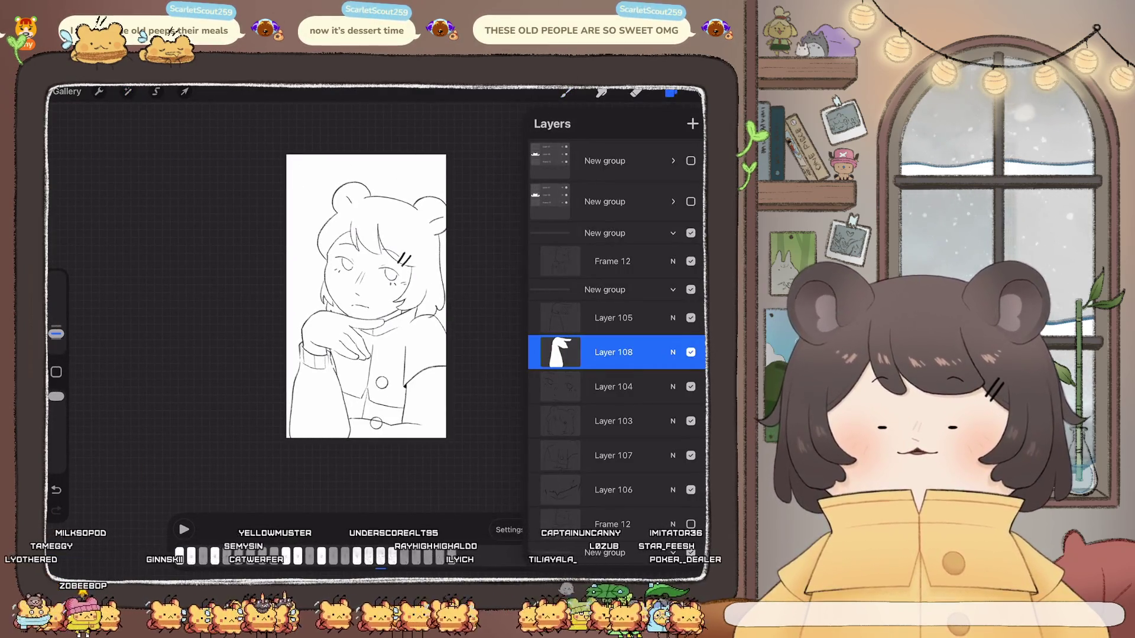
pyautogui.scroll(5, 367, 296)
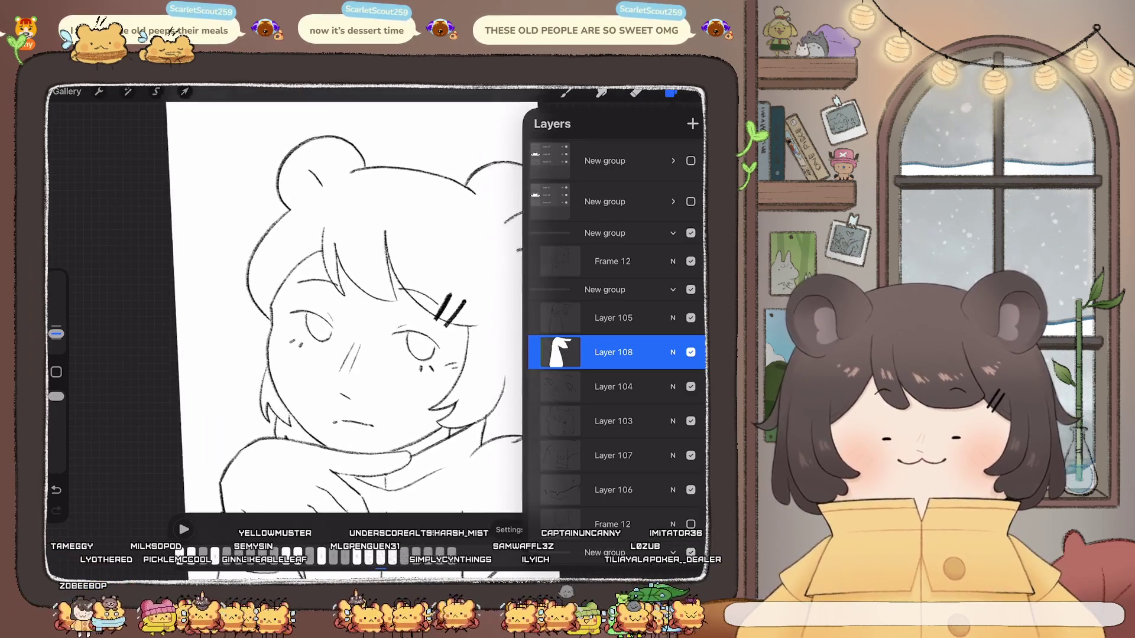
pyautogui.click(613, 421)
pyautogui.click(636, 93)
pyautogui.scroll(3, 438, 308)
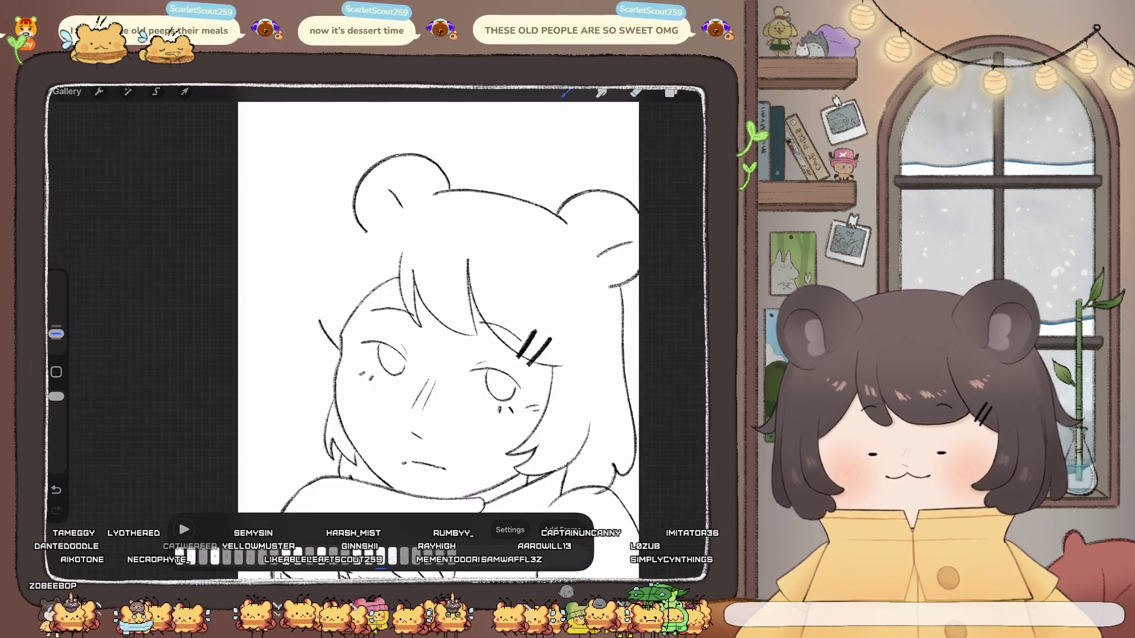
# Step: Draw a short line below the girl's left bear ear
pyautogui.moveTo(365, 232); pyautogui.dragTo(340, 249)
pyautogui.scroll(-3, 437, 308)
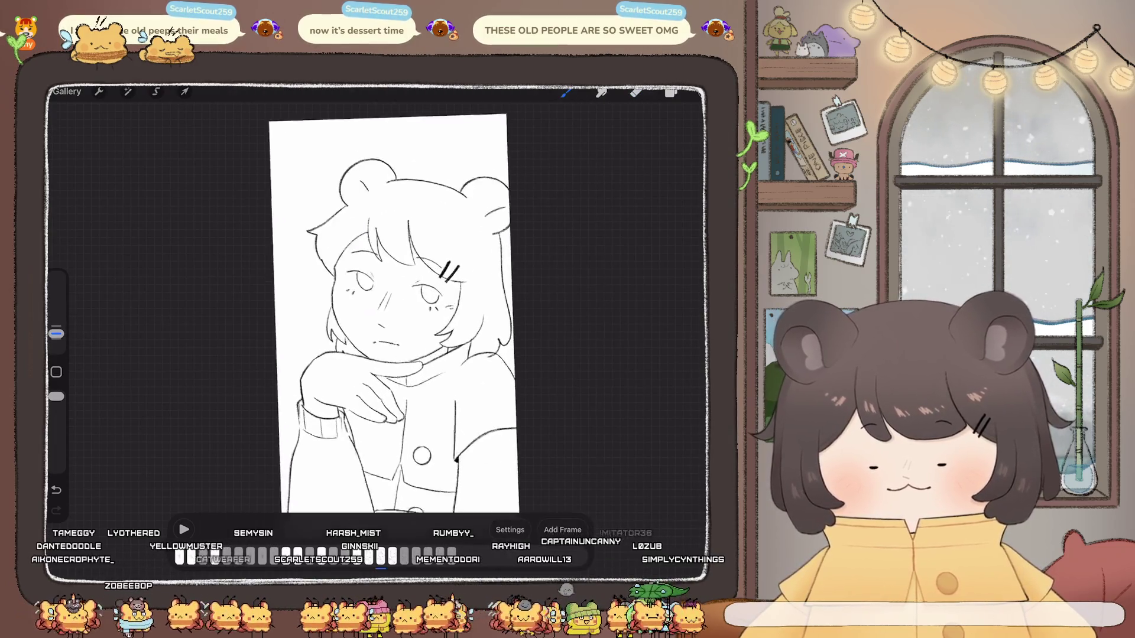
pyautogui.scroll(3, 438, 307)
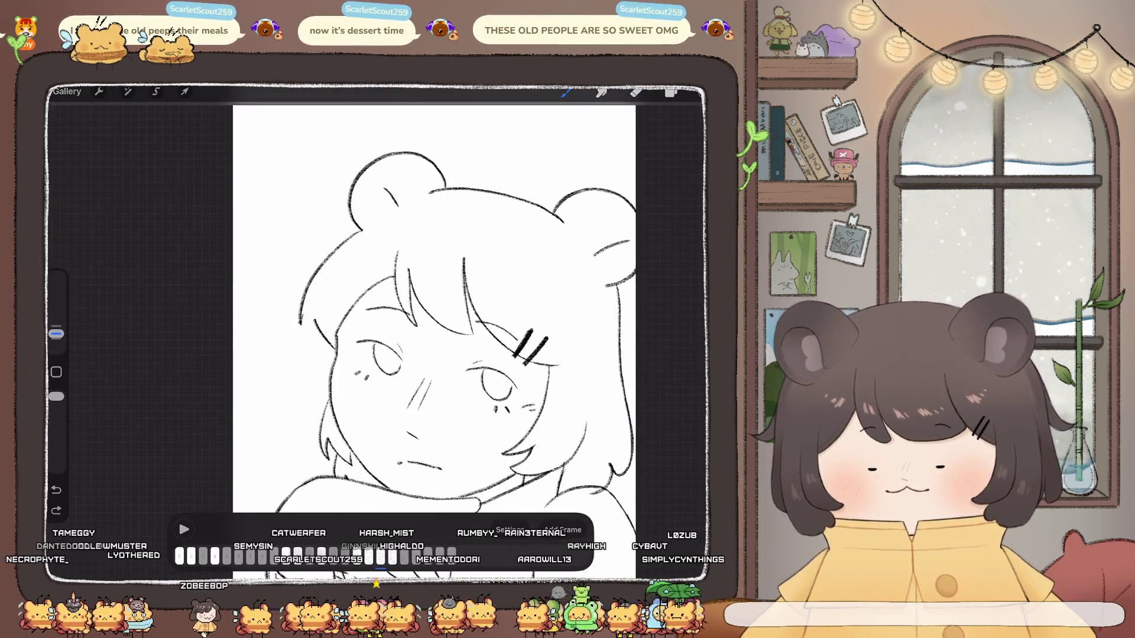
pyautogui.scroll(-5, 434, 307)
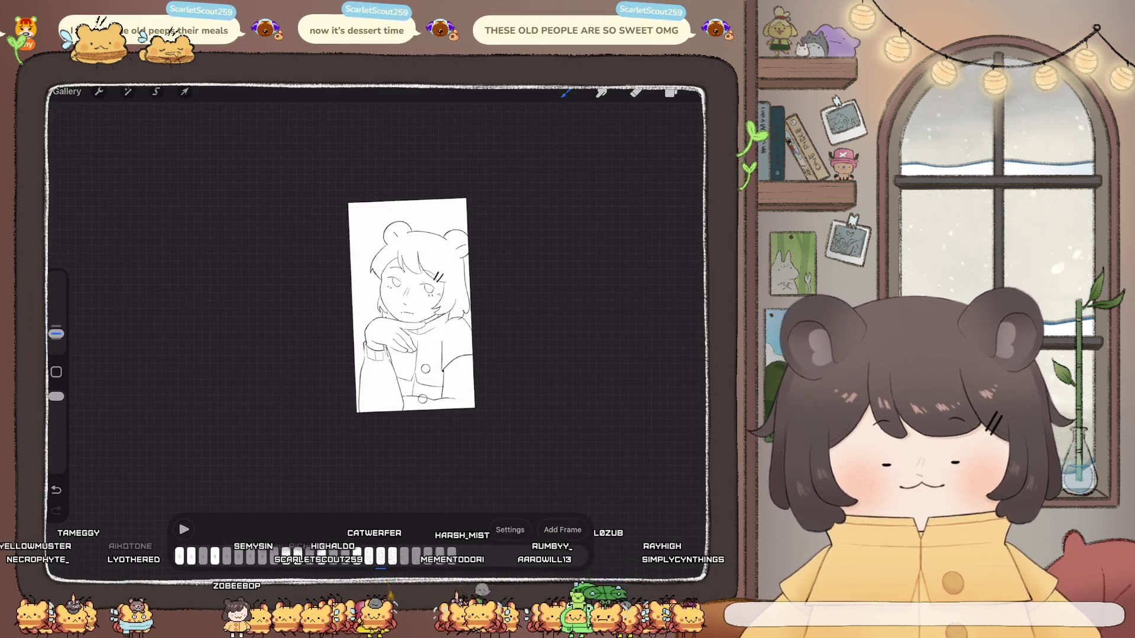
pyautogui.scroll(5, 412, 306)
# Step: Erase the short stroke left of the face and redraw the curve from the ear beside the hair
pyautogui.press('e')
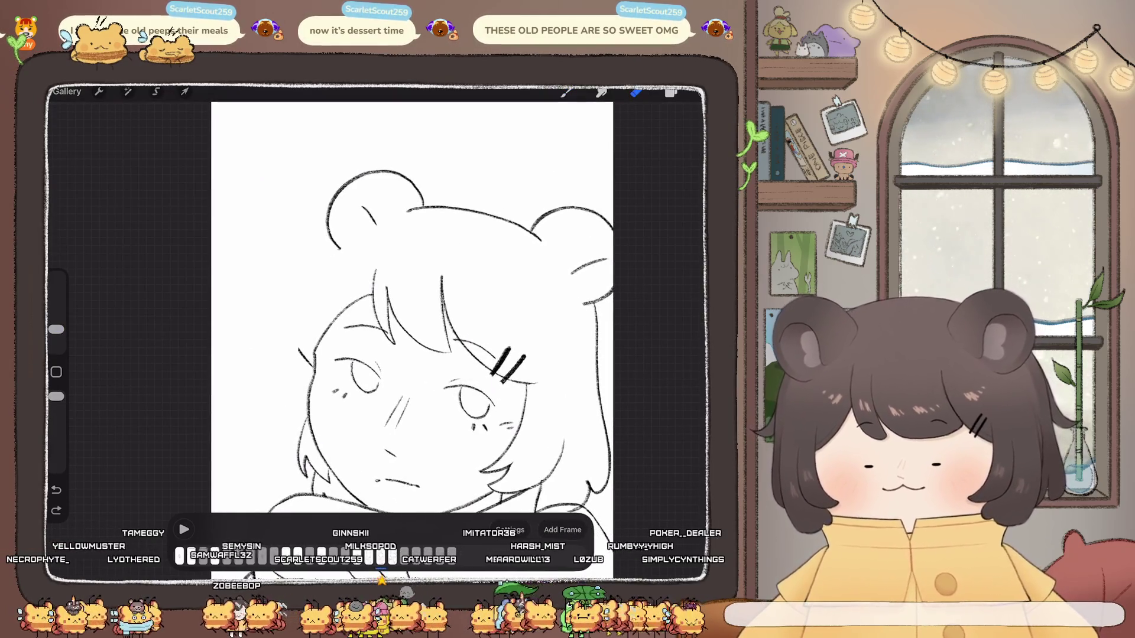
pyautogui.moveTo(299, 349); pyautogui.dragTo(310, 362)
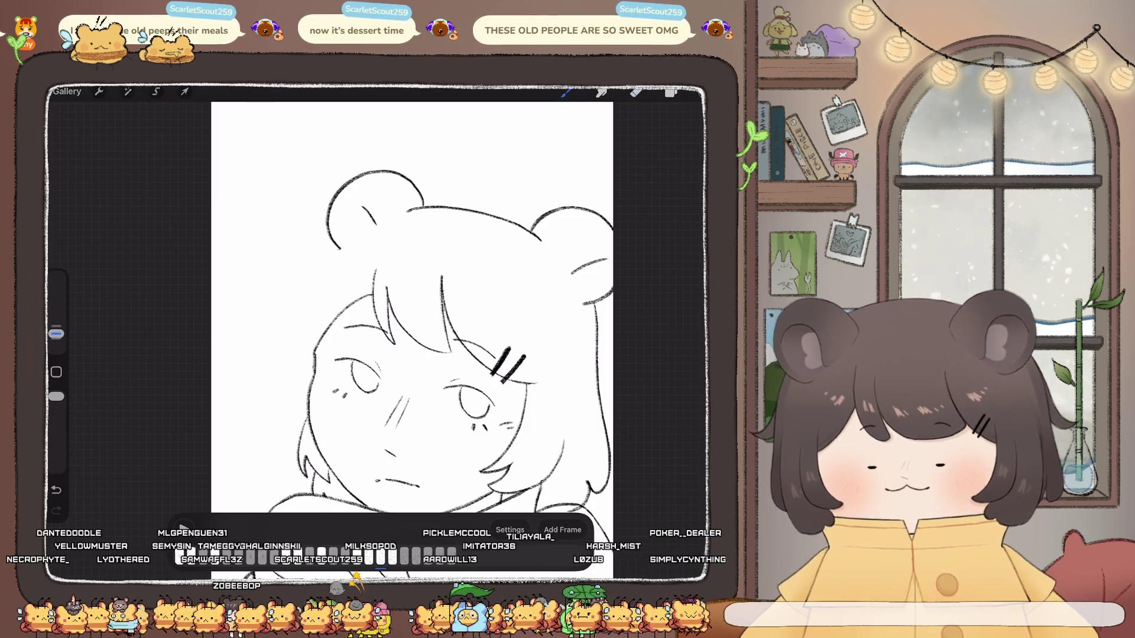
pyautogui.moveTo(337, 248); pyautogui.dragTo(300, 283)
pyautogui.scroll(-5, 412, 307)
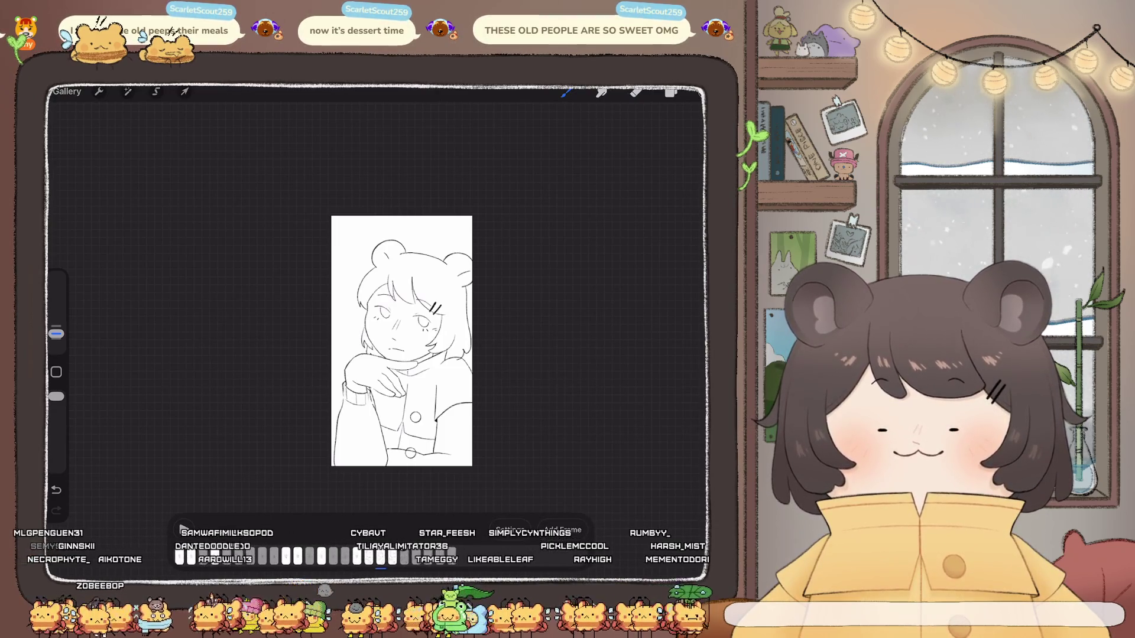
pyautogui.scroll(10, 402, 341)
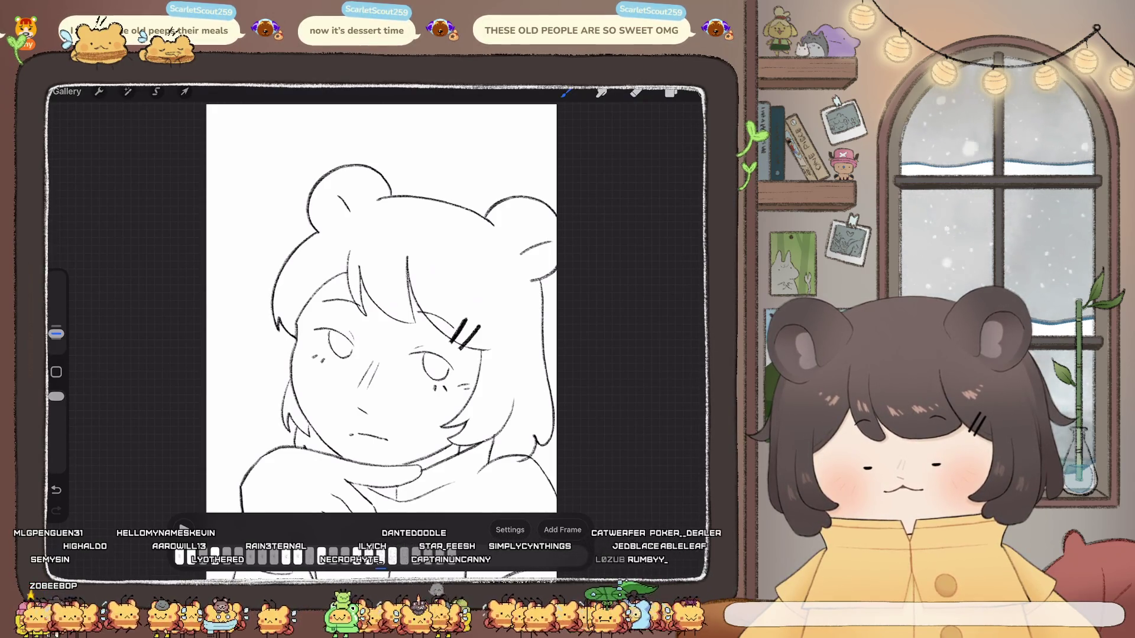
pyautogui.scroll(3, 382, 308)
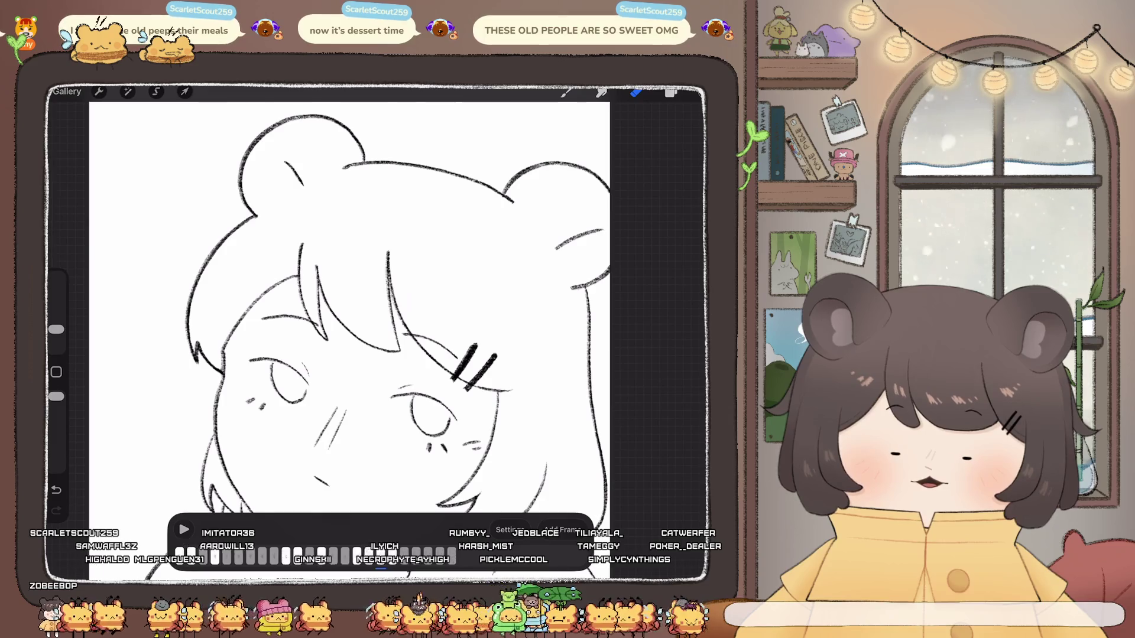
# Step: Erase a stray stroke near the right ear's base, switching between eraser and brush
pyautogui.moveTo(513, 202); pyautogui.dragTo(506, 195)
pyautogui.click(566, 92)
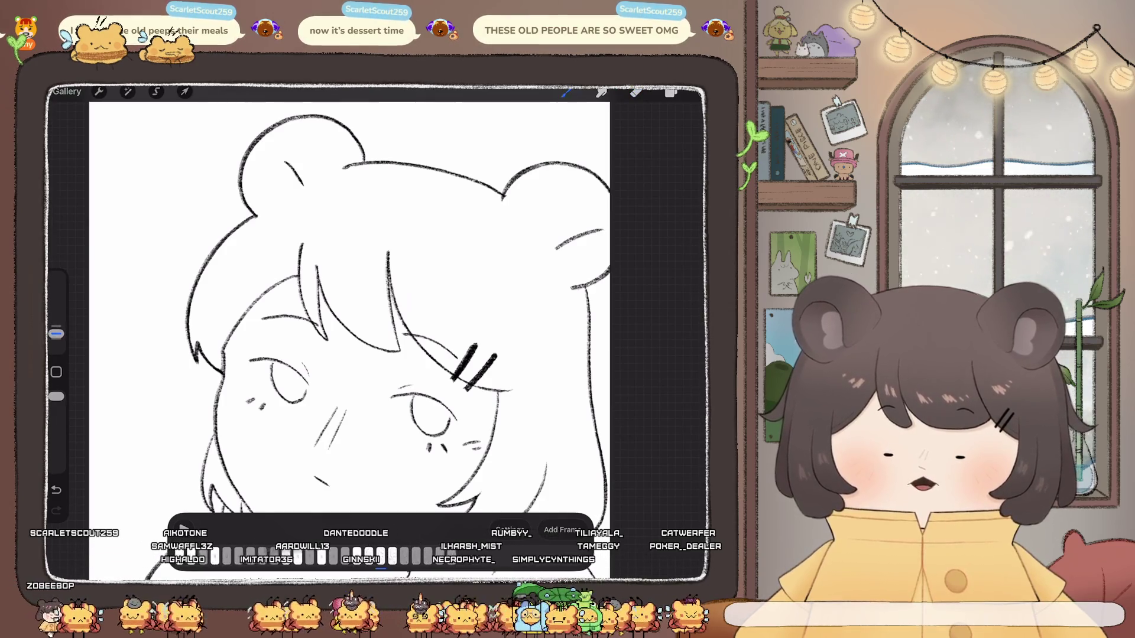
pyautogui.scroll(-5, 349, 331)
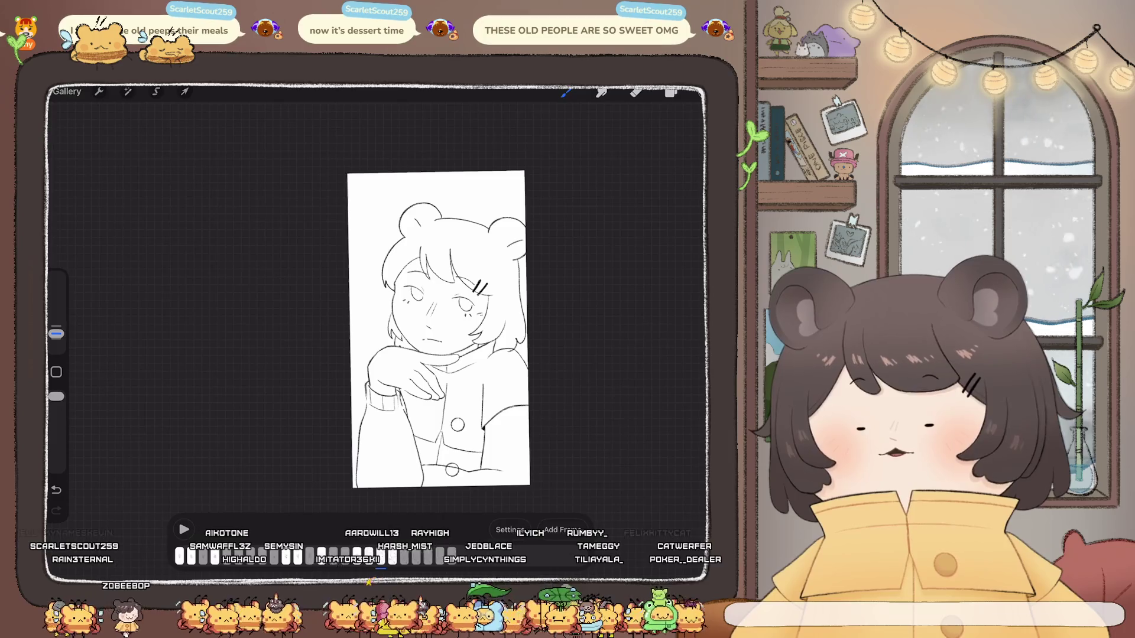
pyautogui.scroll(5, 302, 331)
pyautogui.click(635, 92)
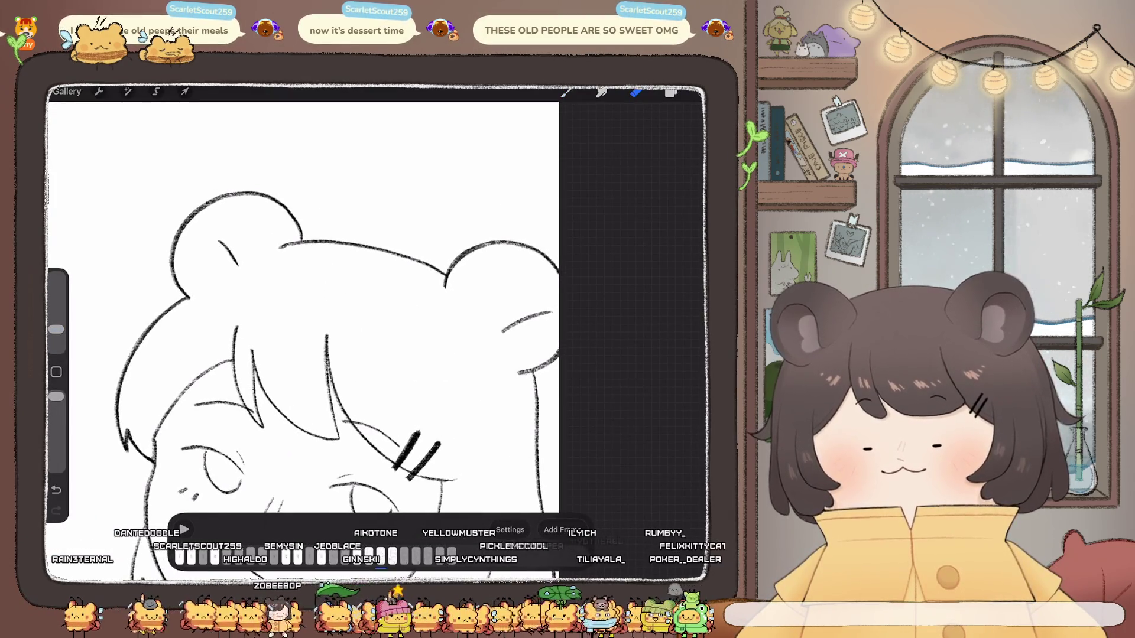
pyautogui.click(565, 92)
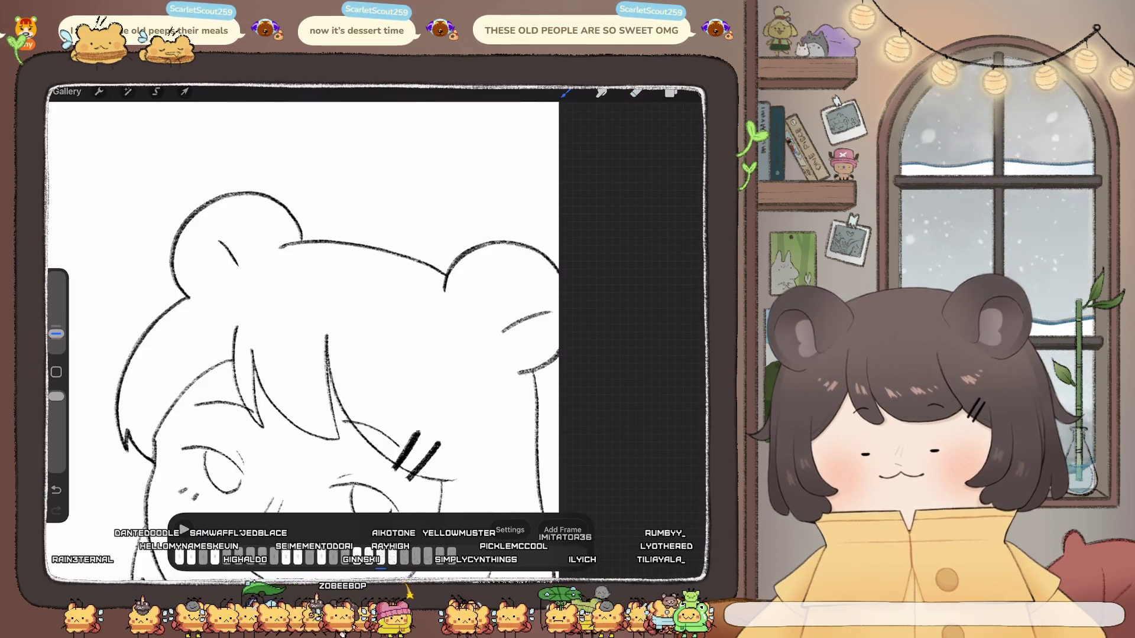
pyautogui.scroll(-5, 302, 308)
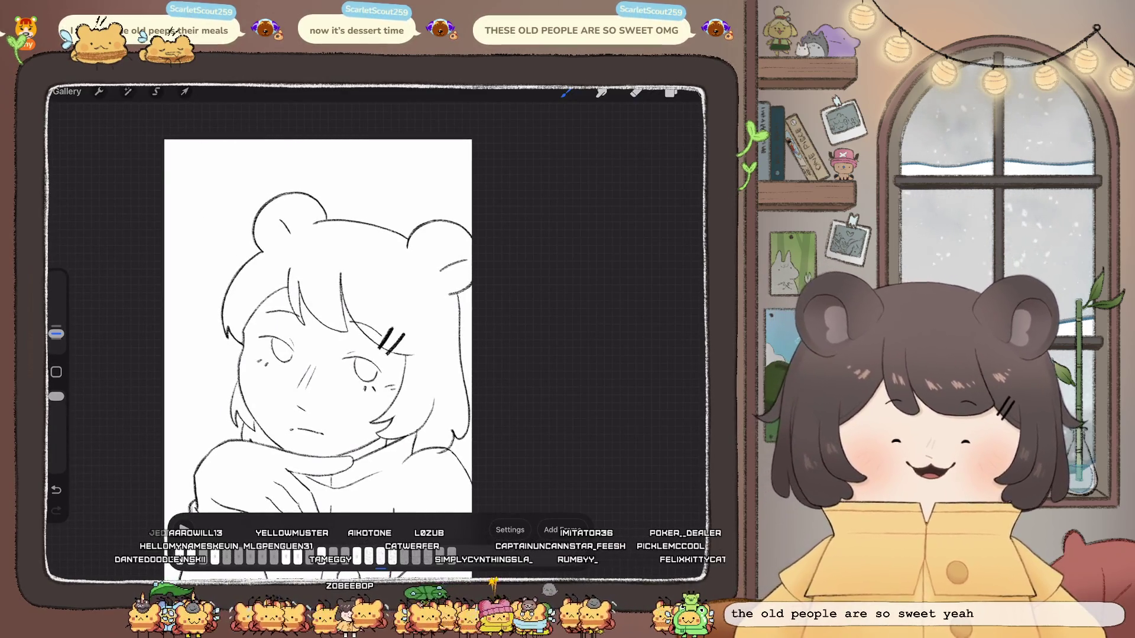
pyautogui.scroll(-3, 319, 314)
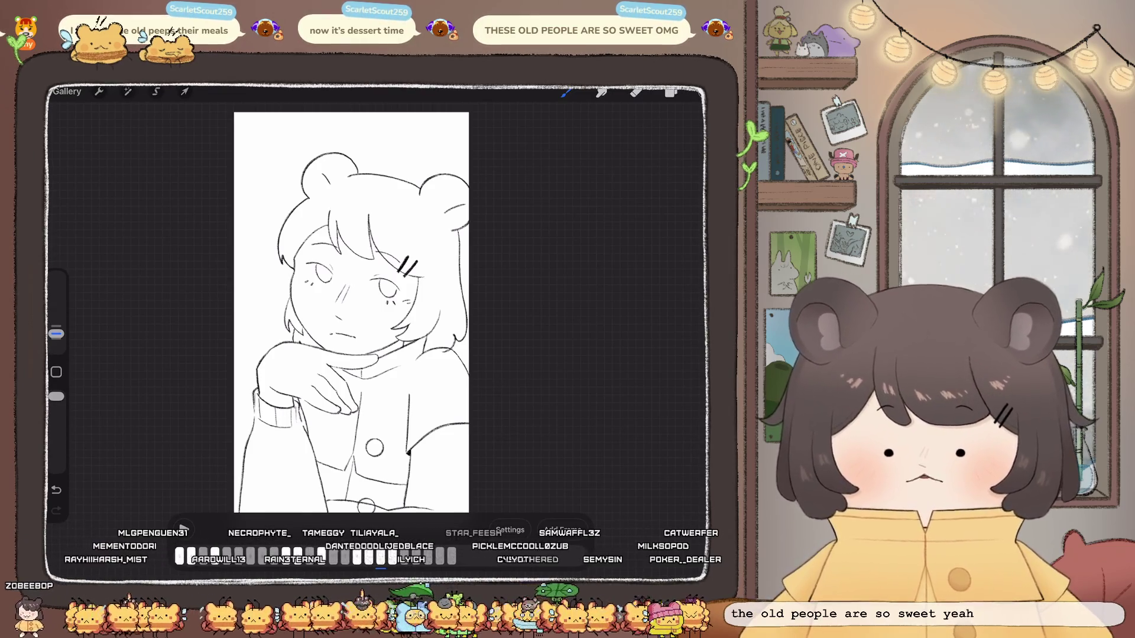
pyautogui.scroll(-5, 381, 301)
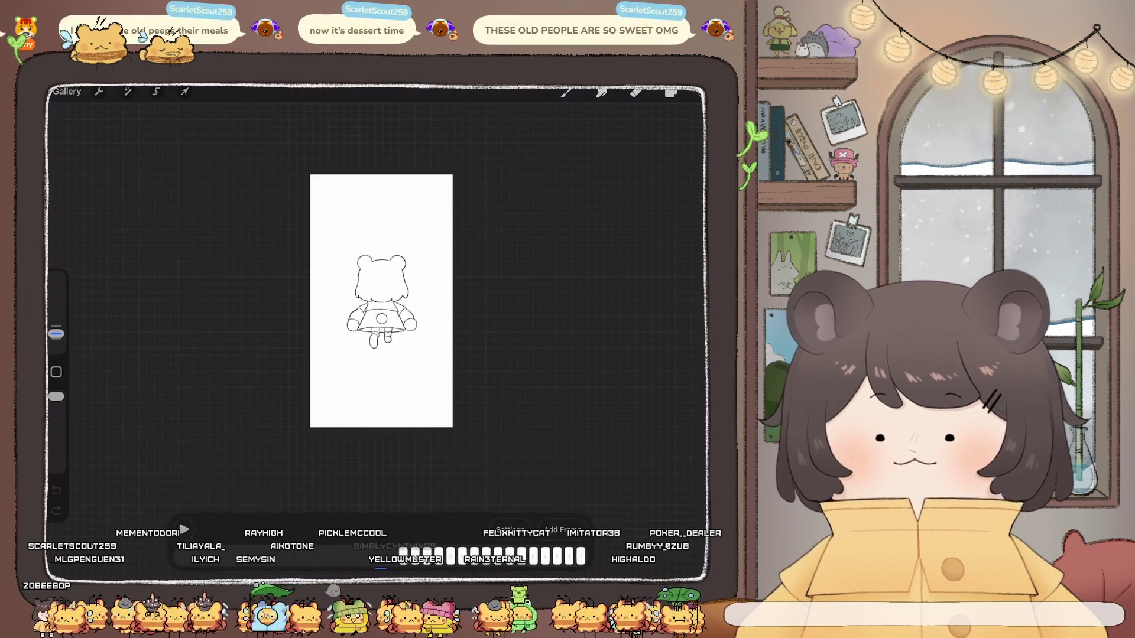
# Step: Erase the stray lower end of the hair line on the back-view frame, then play the loop
pyautogui.scroll(3, 353, 307)
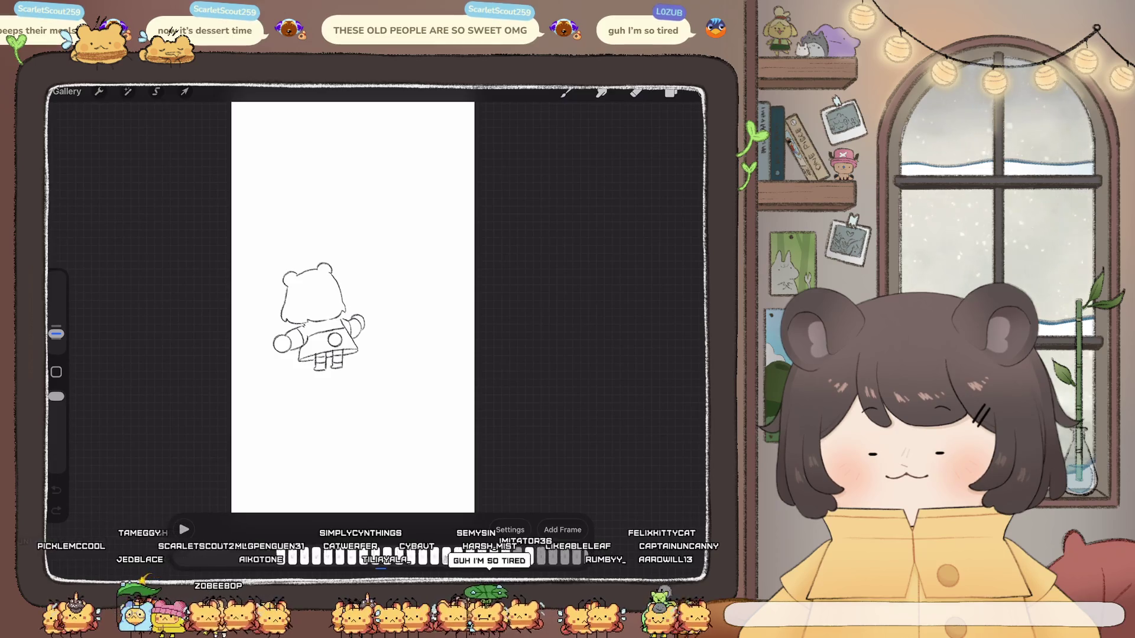
pyautogui.scroll(5, 353, 308)
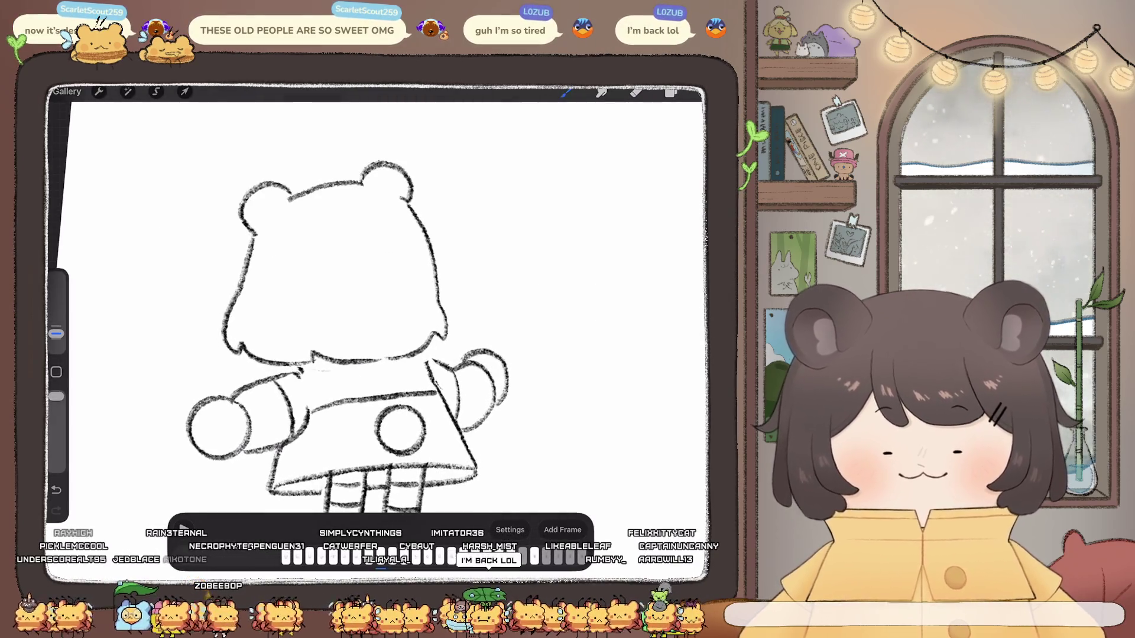
pyautogui.click(671, 92)
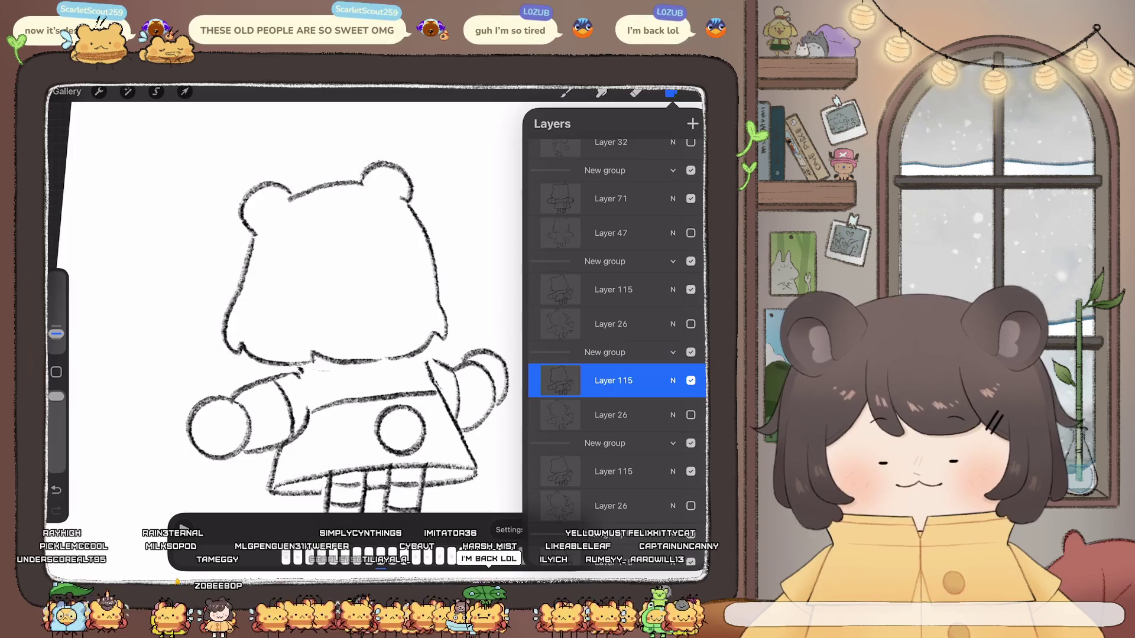
pyautogui.press('e')
pyautogui.moveTo(444, 309); pyautogui.dragTo(435, 345)
pyautogui.press('b')
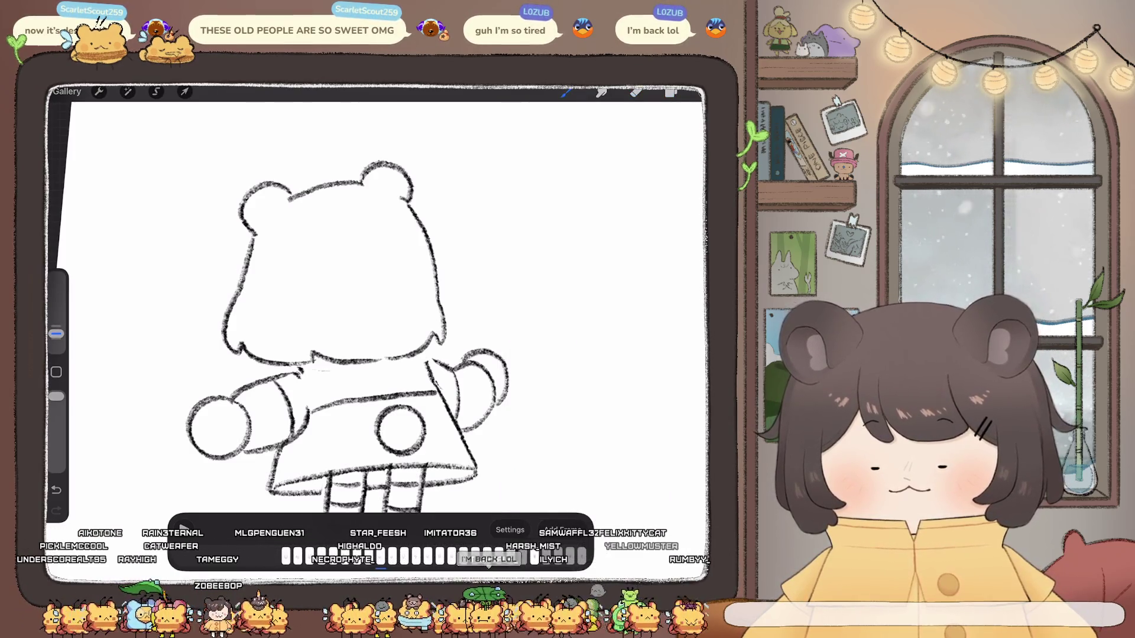
pyautogui.click(184, 530)
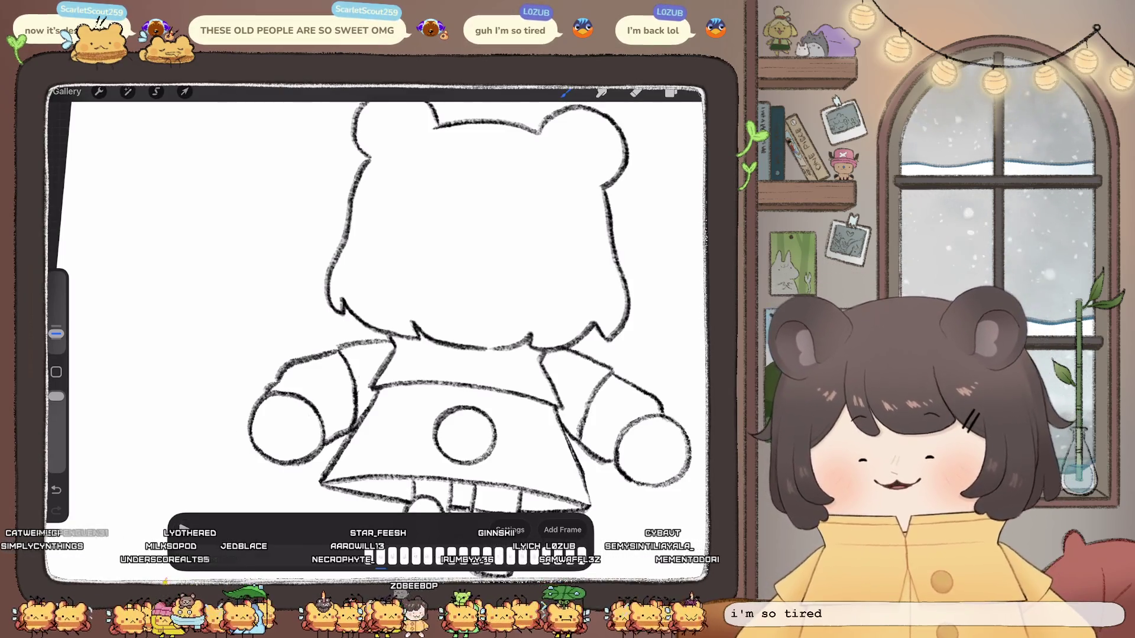
pyautogui.scroll(-5, 378, 308)
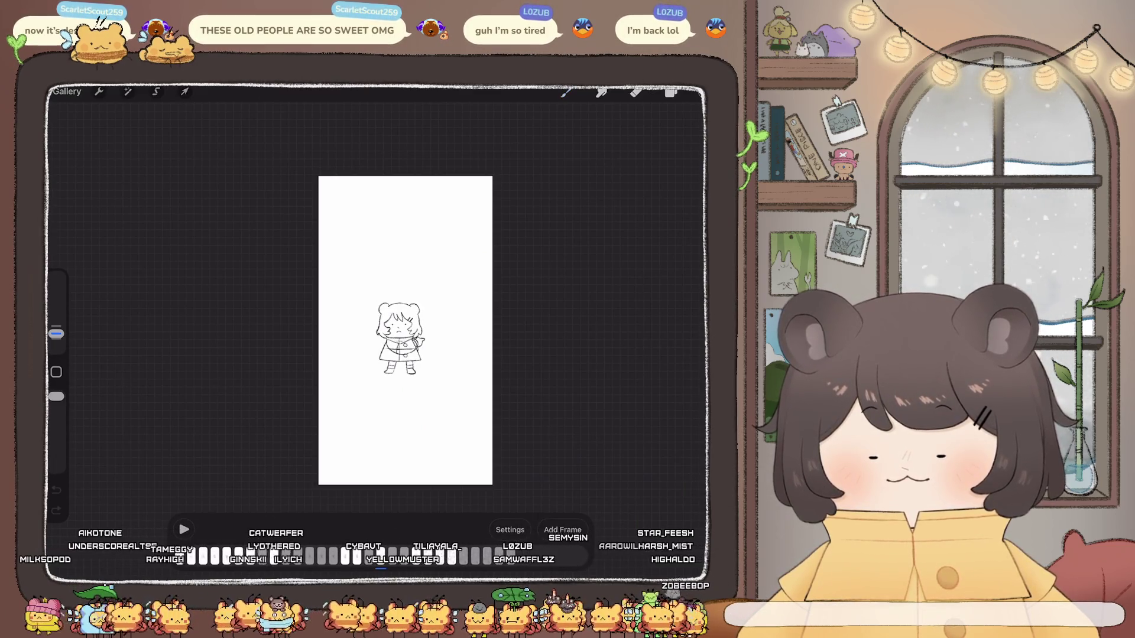
# Step: Set the girl's frame to hold for 2 frames in the timeline
pyautogui.click(380, 556)
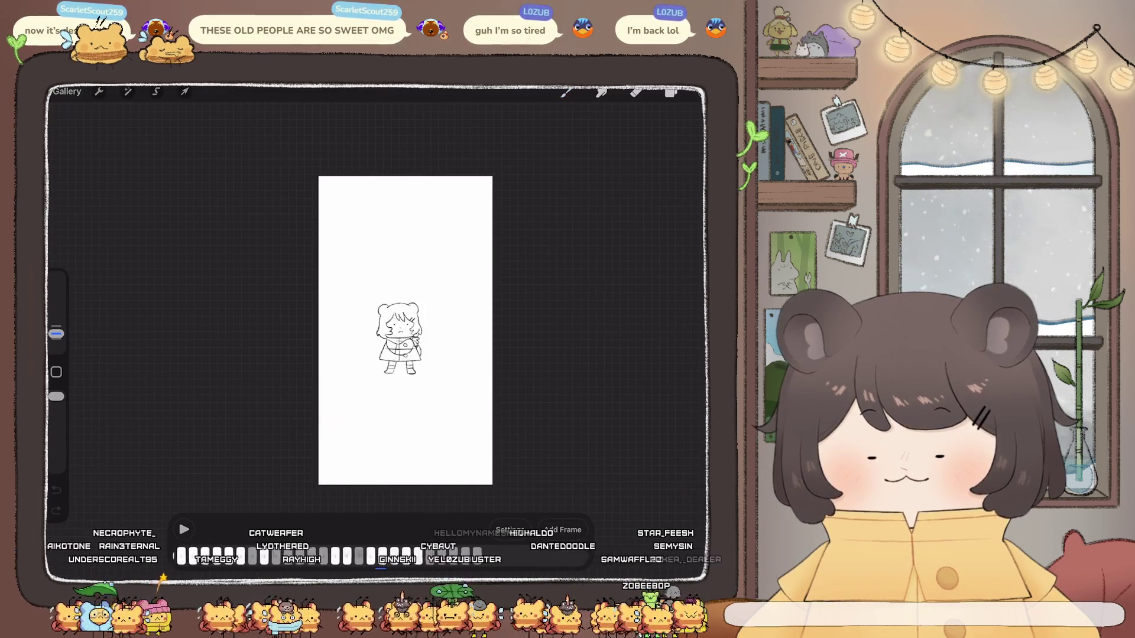
pyautogui.click(380, 555)
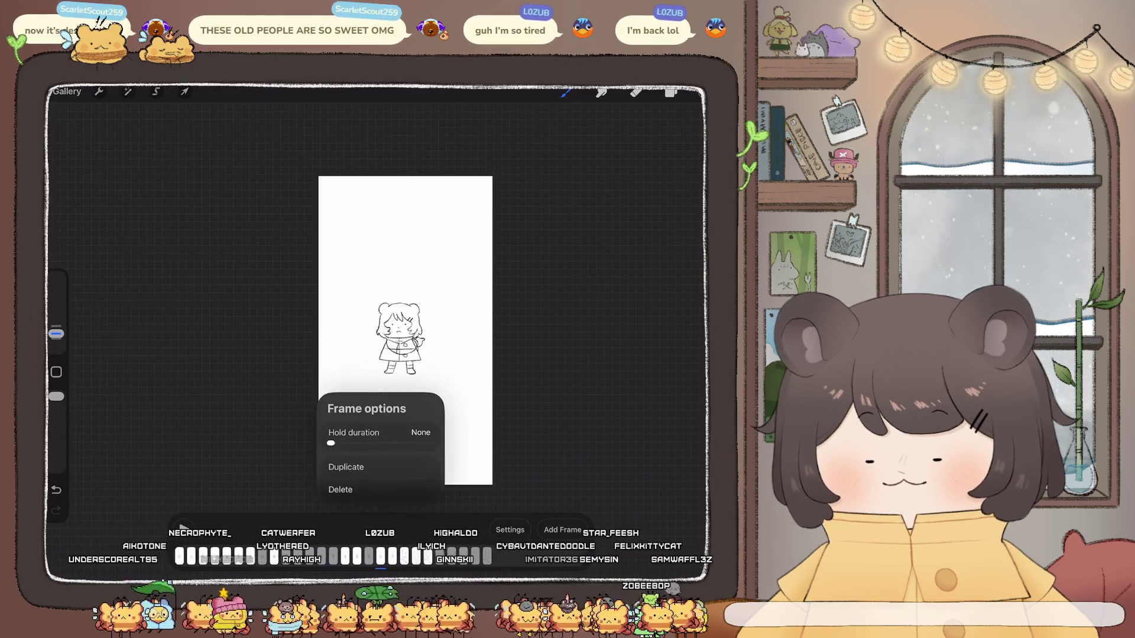
pyautogui.click(331, 443)
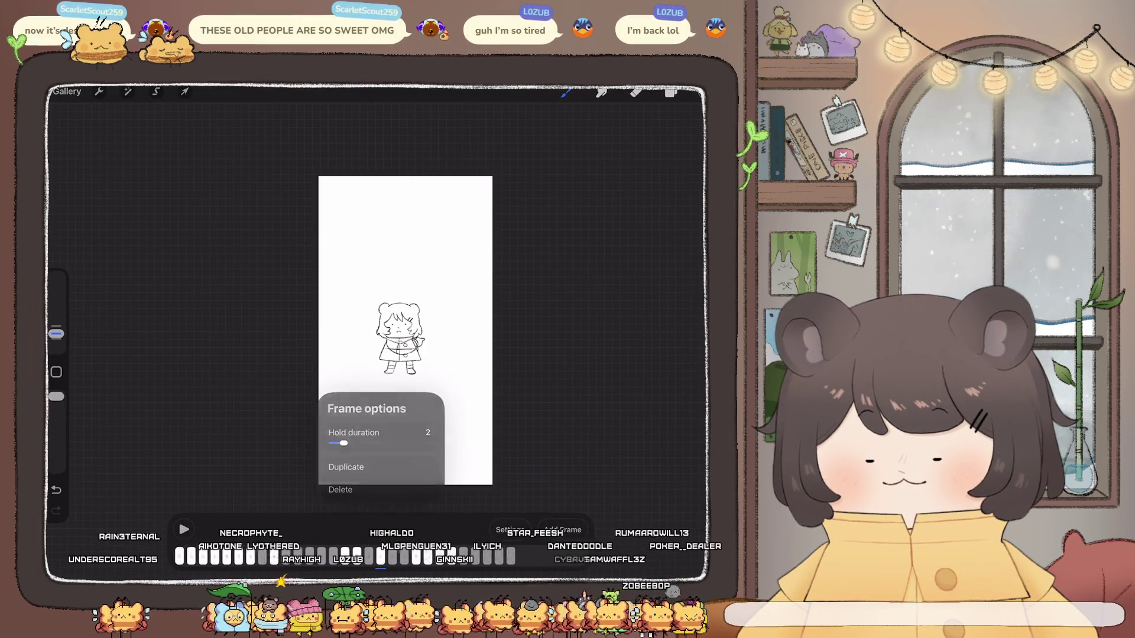
# Step: Play the looping animation, then stop it on the close-up face frame
pyautogui.click(184, 529)
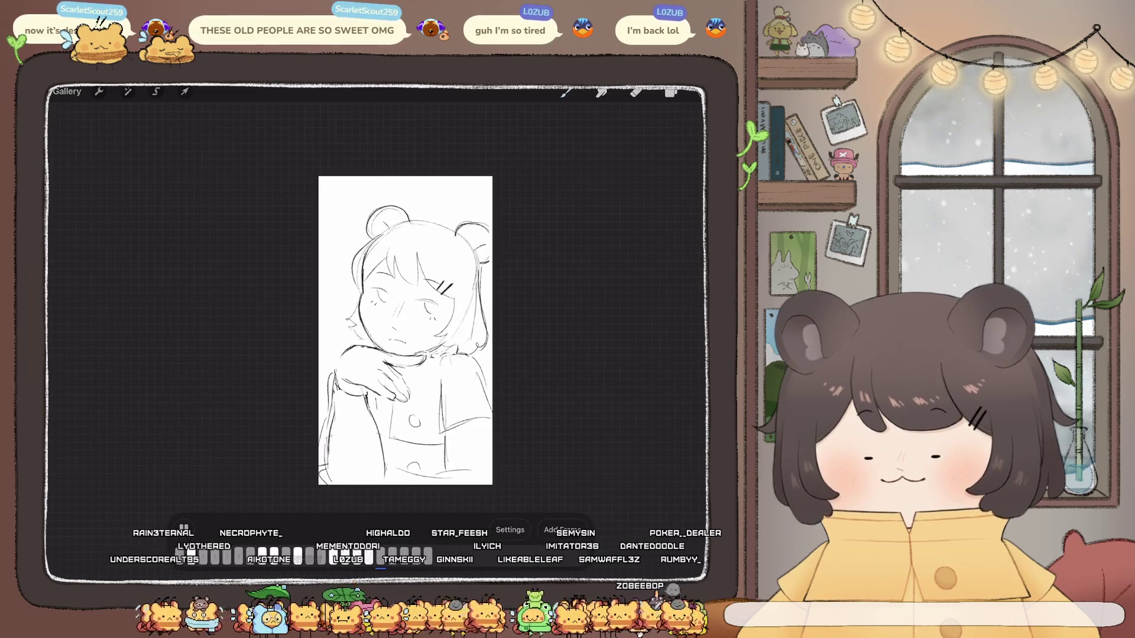
pyautogui.click(184, 530)
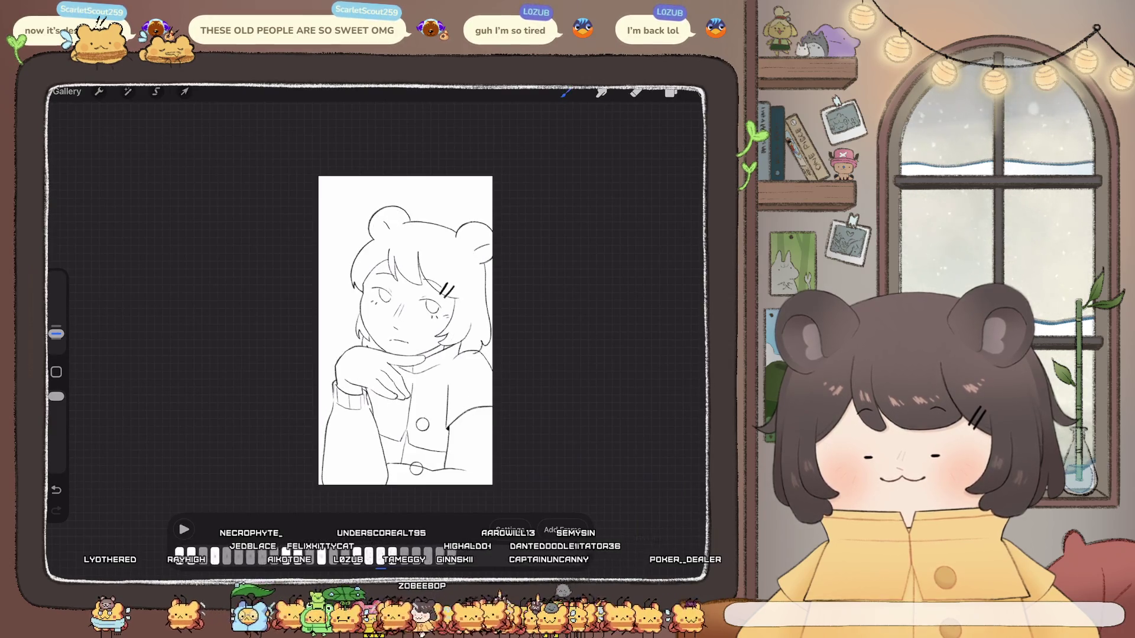
pyautogui.scroll(5, 375, 308)
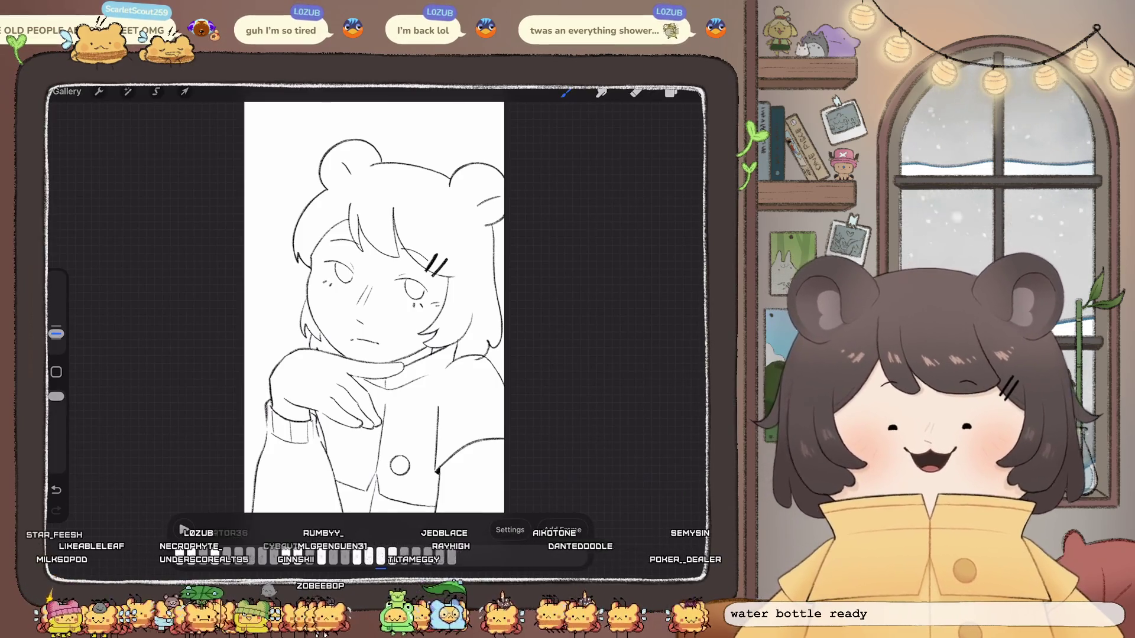
# Step: Zoom into the girl's frame and show the layer list with Frame 12 and Layers 103–108
pyautogui.hscroll(2, 374, 307)
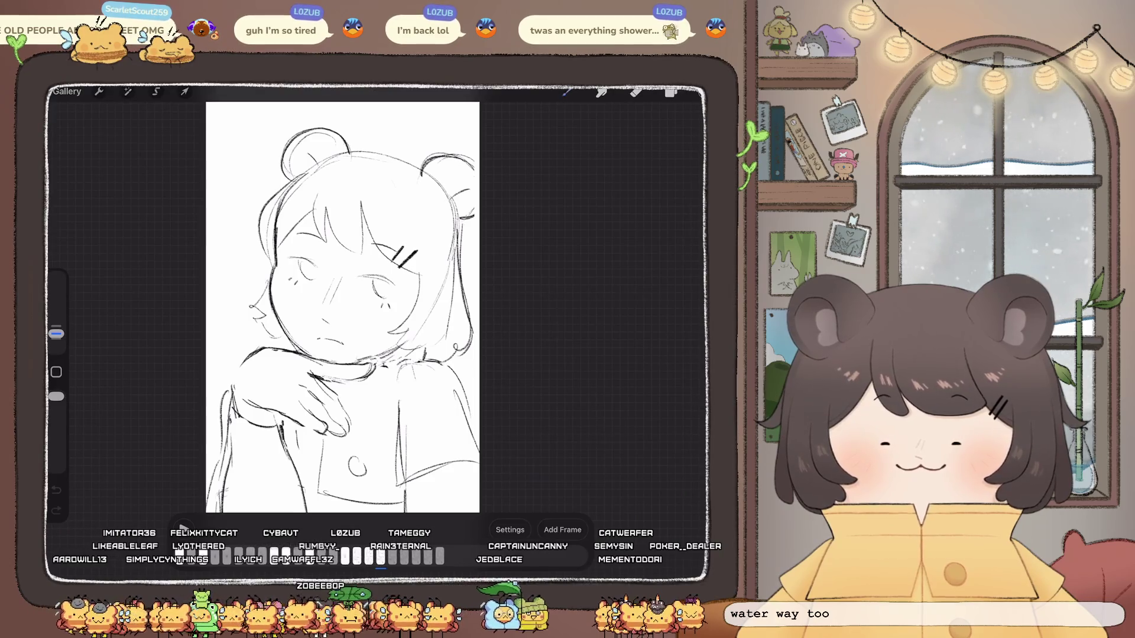
pyautogui.click(670, 92)
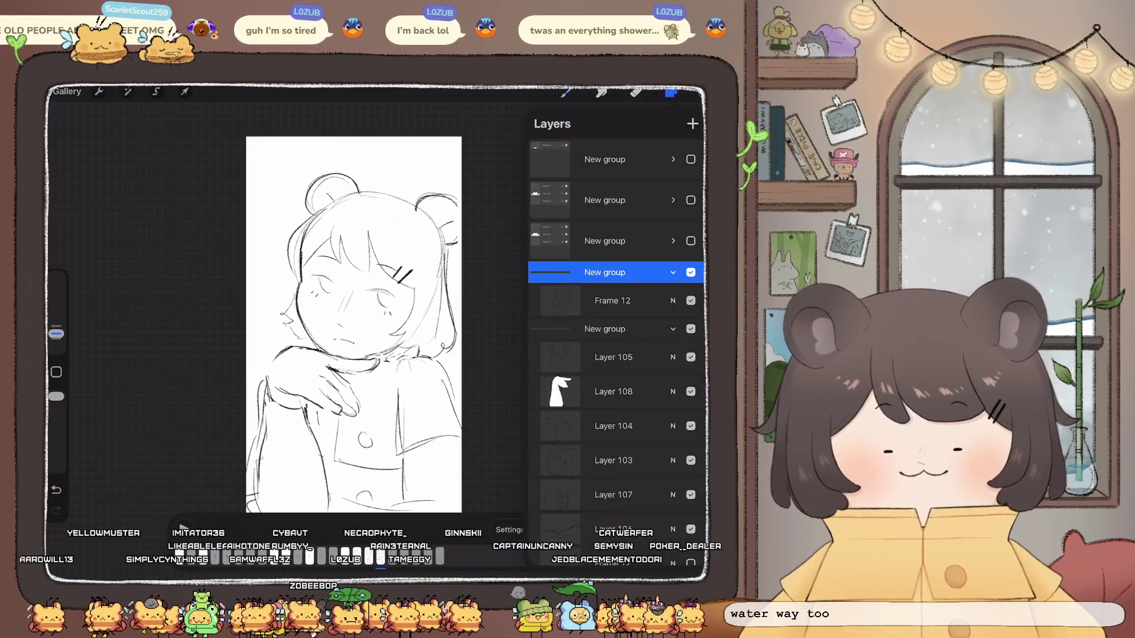
# Step: Collapse the expanded Layers 103–108 group and hide the layer list
pyautogui.click(673, 329)
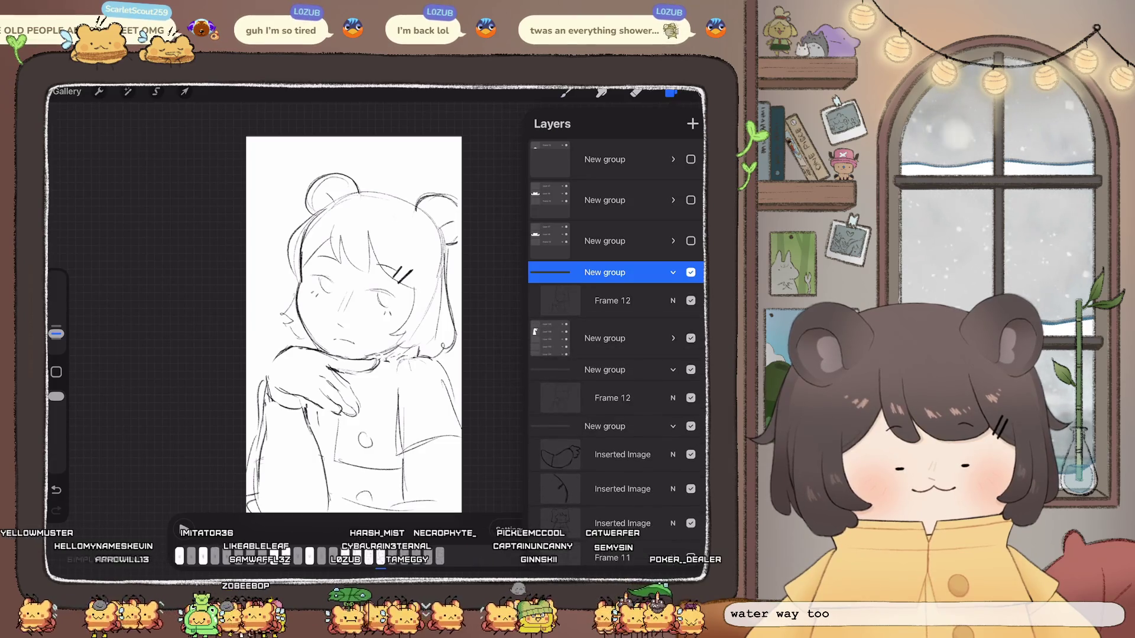
pyautogui.hotkey('ctrl', 'z')
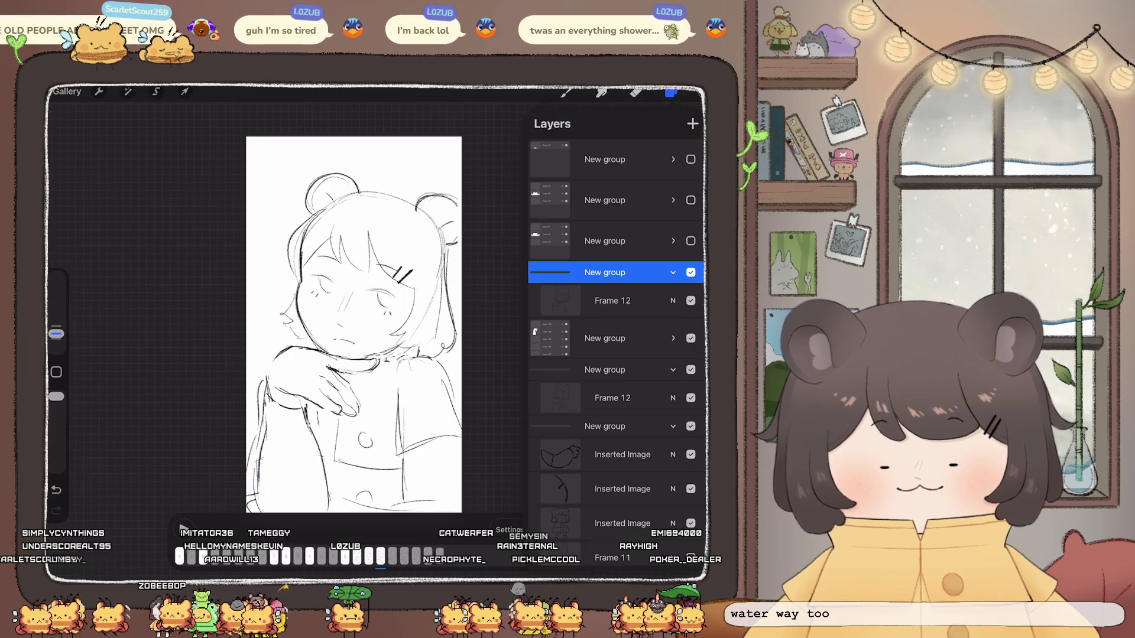
pyautogui.press('l')
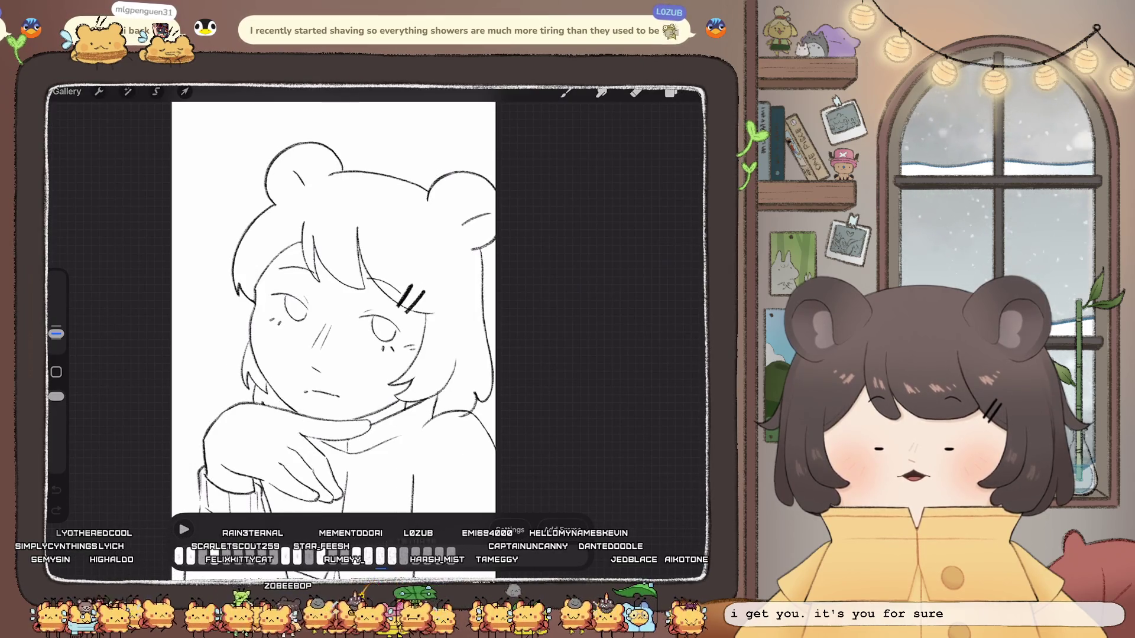
# Step: Select Layer 105, try the Eraser, then return to the Brush
pyautogui.scroll(-3, 364, 332)
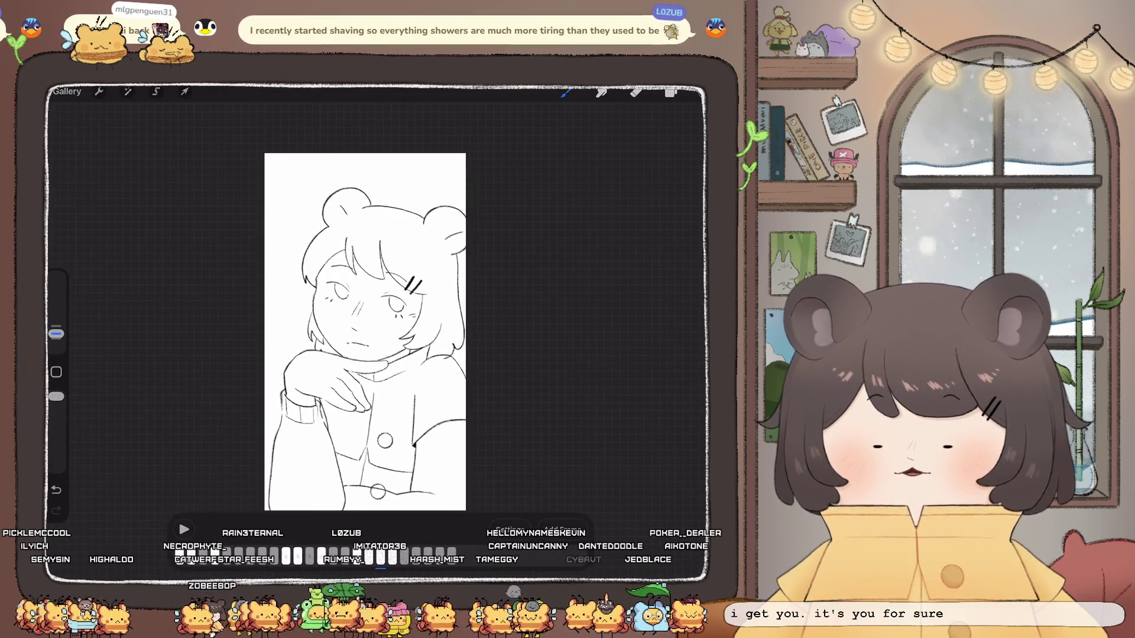
pyautogui.scroll(3, 365, 332)
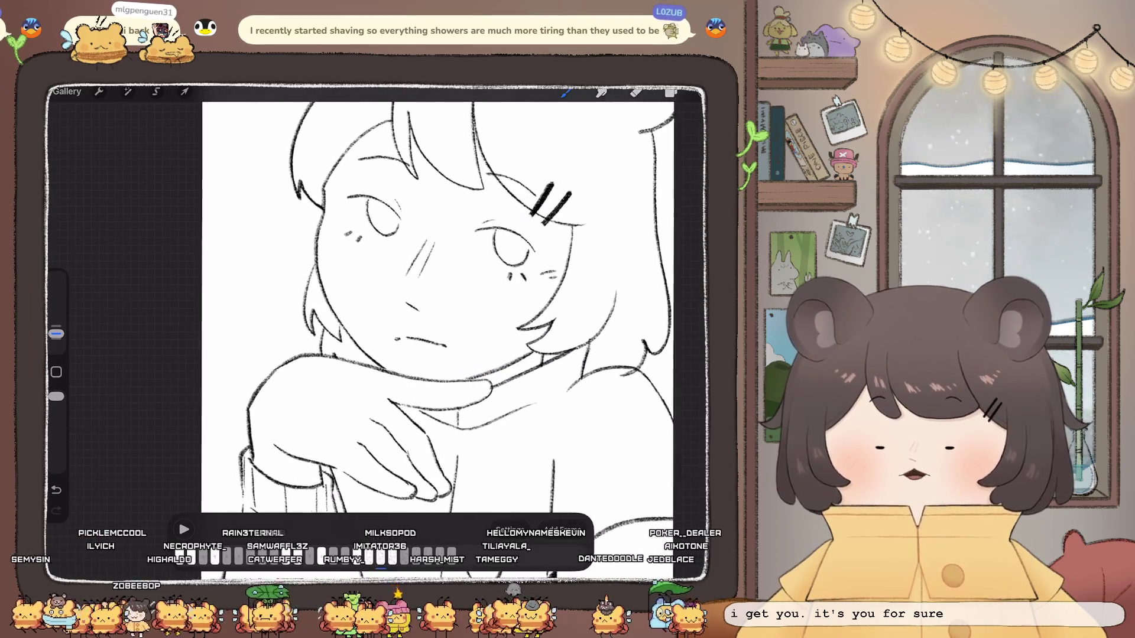
pyautogui.click(670, 92)
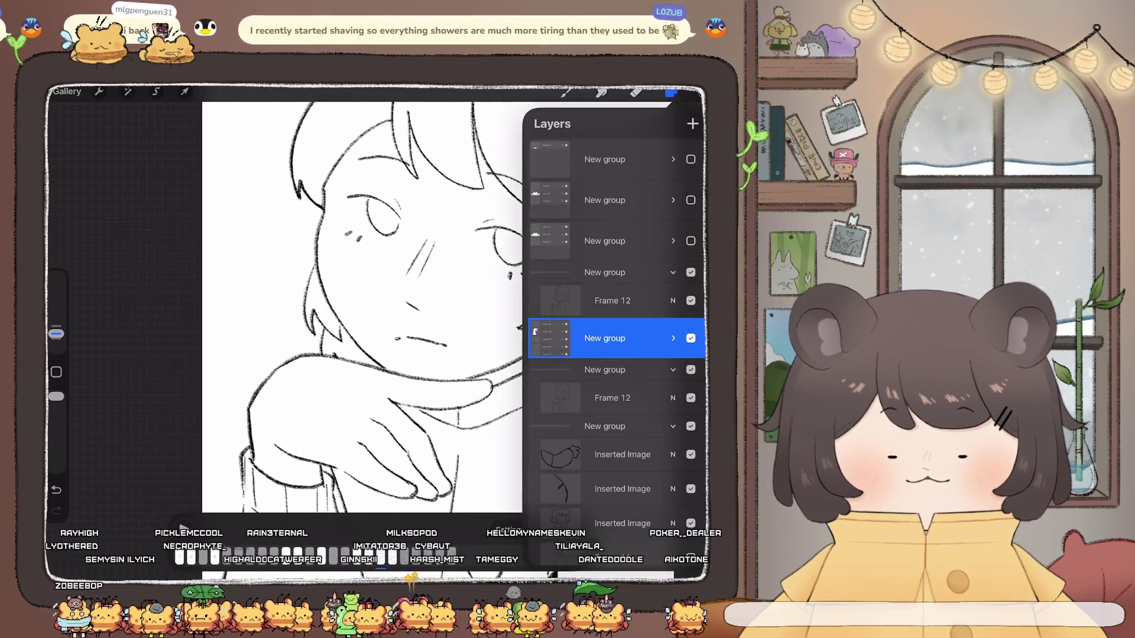
pyautogui.click(614, 358)
pyautogui.click(636, 93)
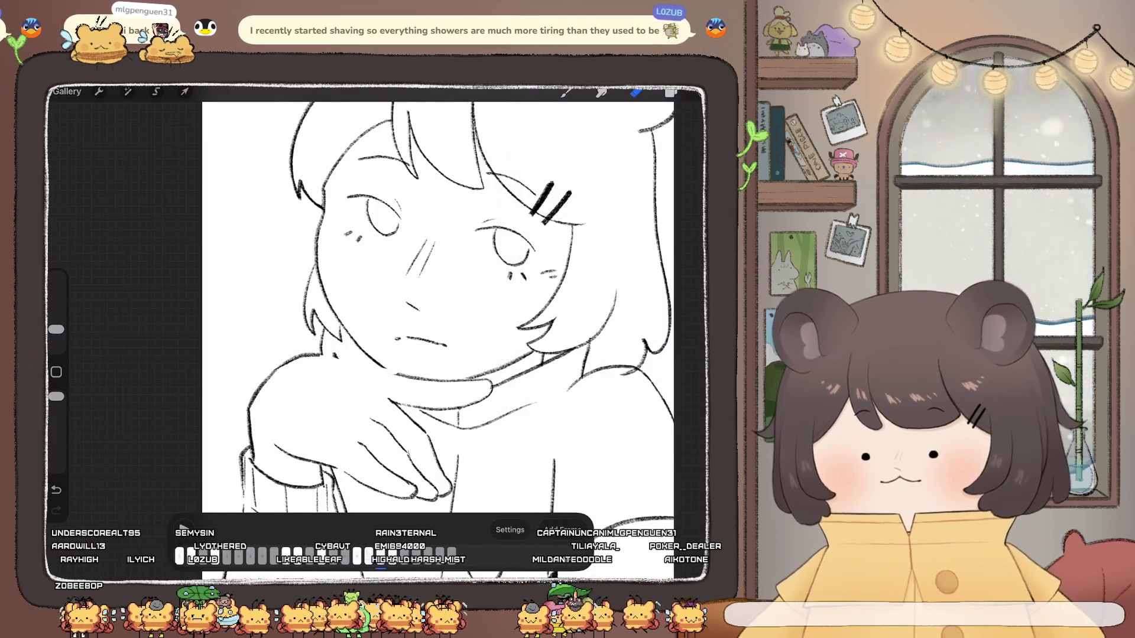
pyautogui.press('b')
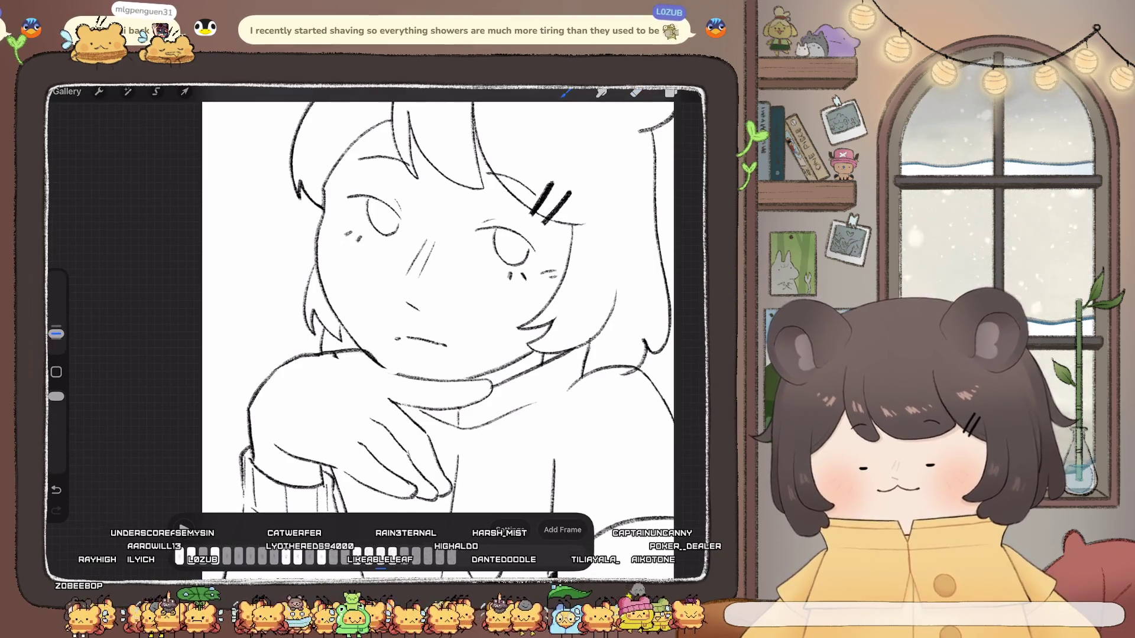
# Step: Undo the trial erase stroke and bring back the layer list to check Layer 105
pyautogui.scroll(-5, 438, 331)
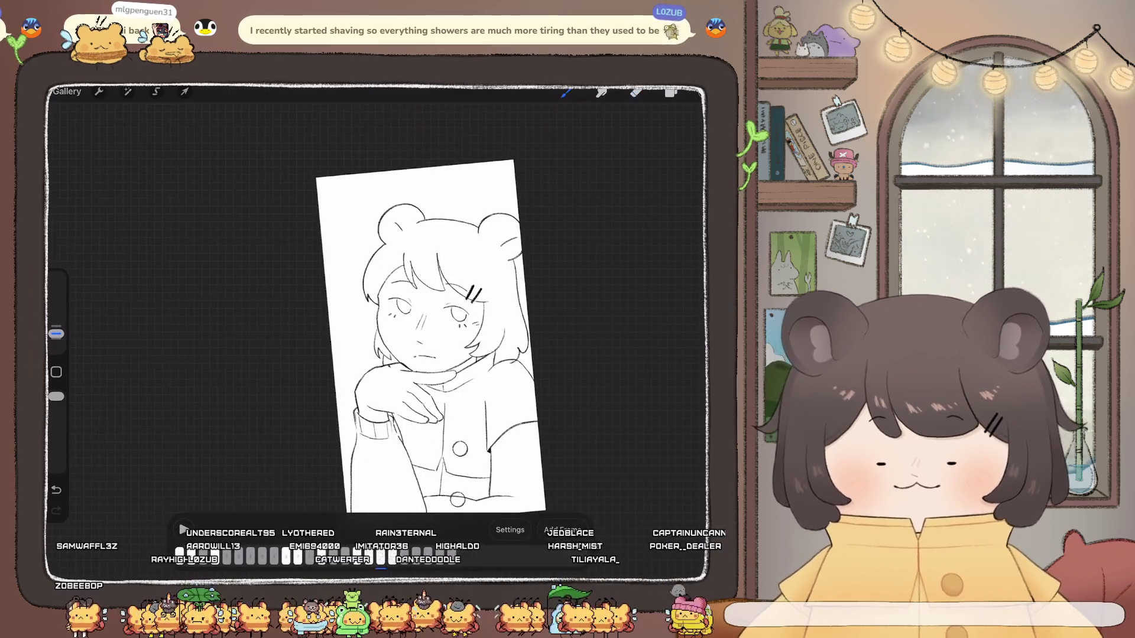
pyautogui.scroll(3, 432, 337)
pyautogui.hotkey('ctrl', 'z')
pyautogui.scroll(2, 414, 314)
pyautogui.scroll(2, 414, 313)
pyautogui.press('l')
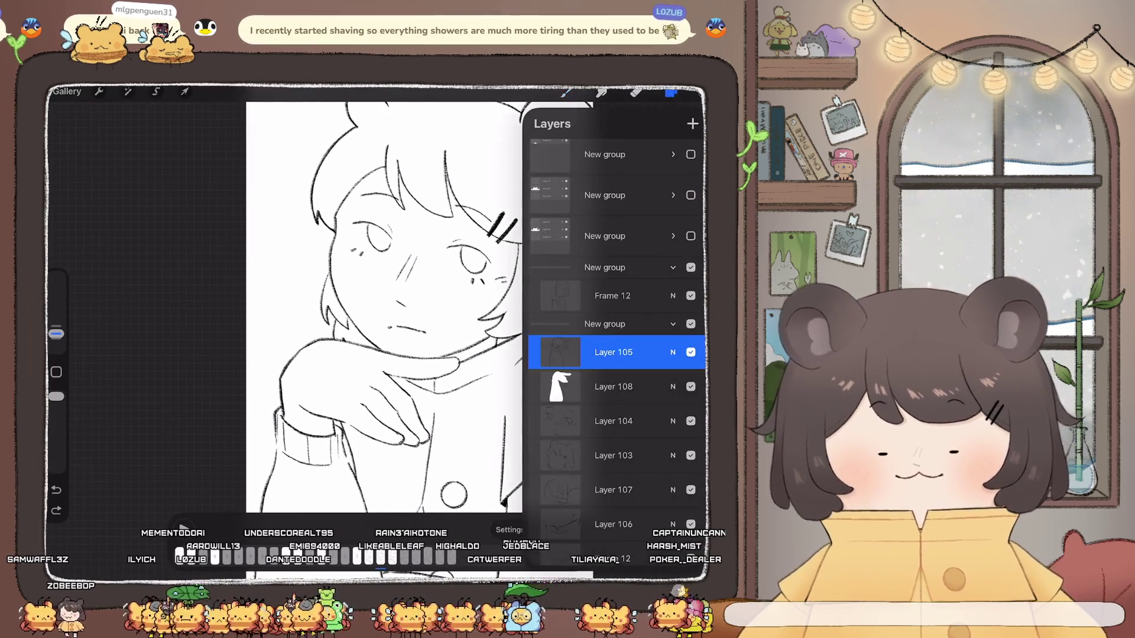
pyautogui.scroll(-3, 379, 307)
pyautogui.scroll(2, 366, 307)
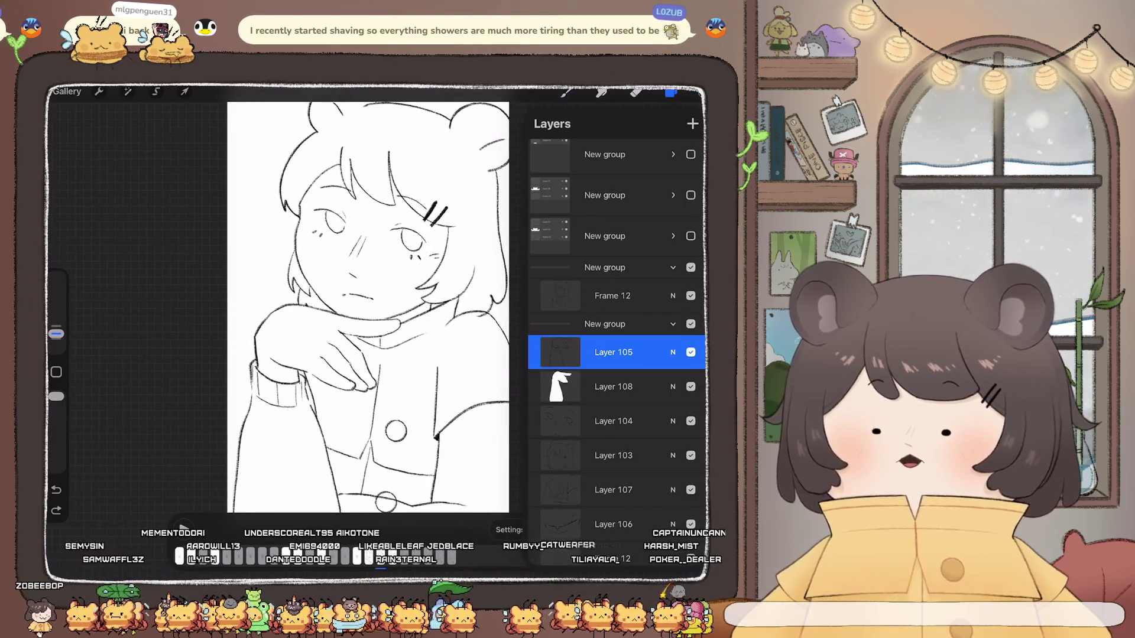